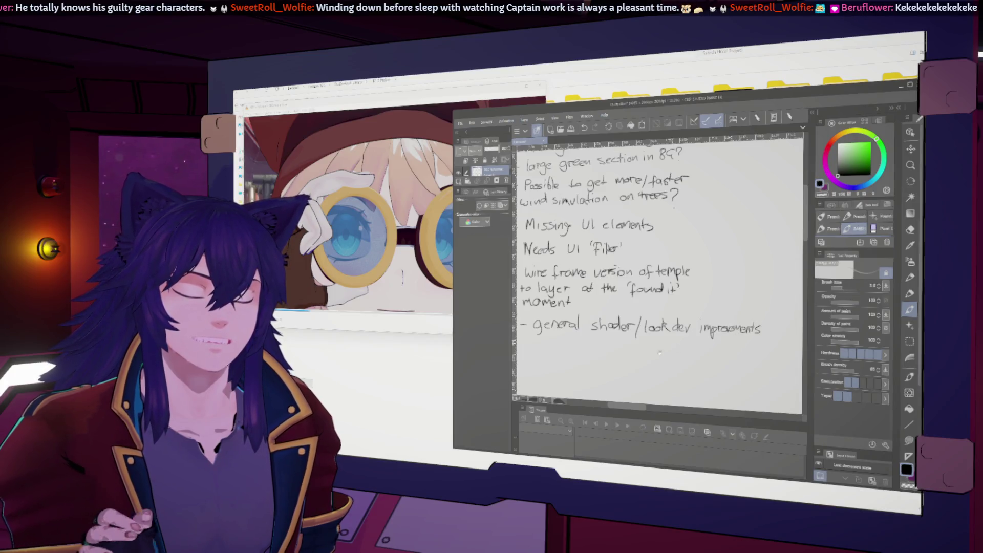
Handwrite a new SHT004 bullet '- UI tracked onto goggle lenses' under the shader note.
drag(659, 353, 679, 356)
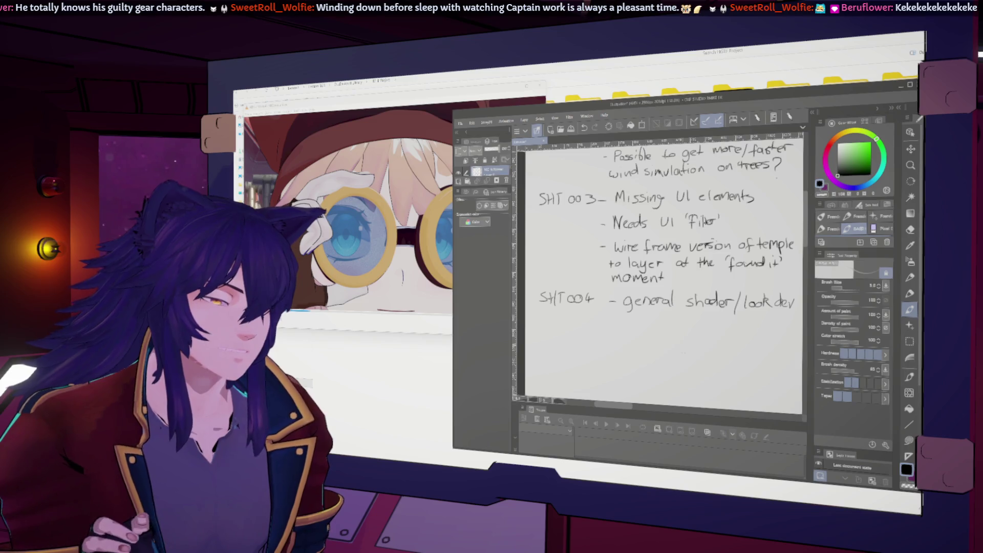
drag(609, 324, 614, 323)
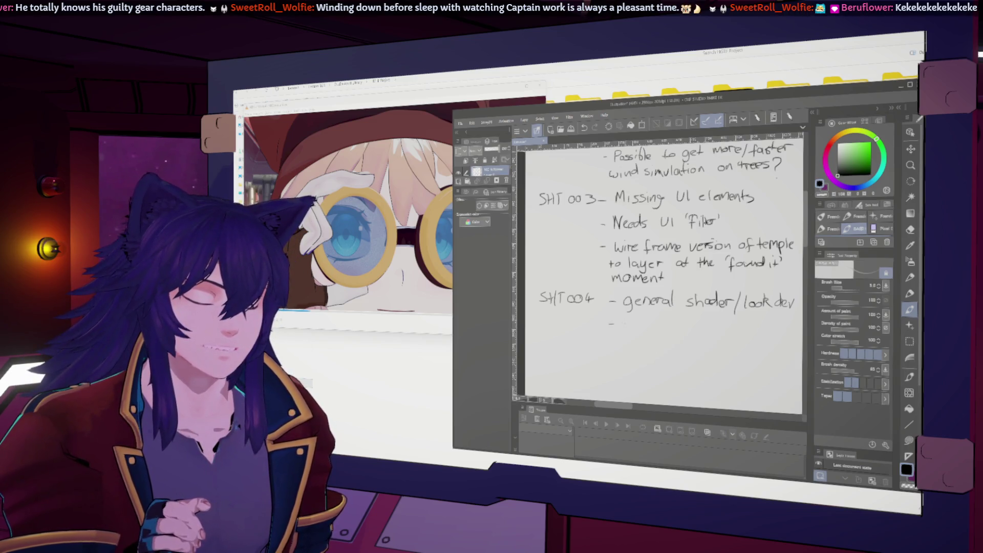
drag(625, 321, 660, 329)
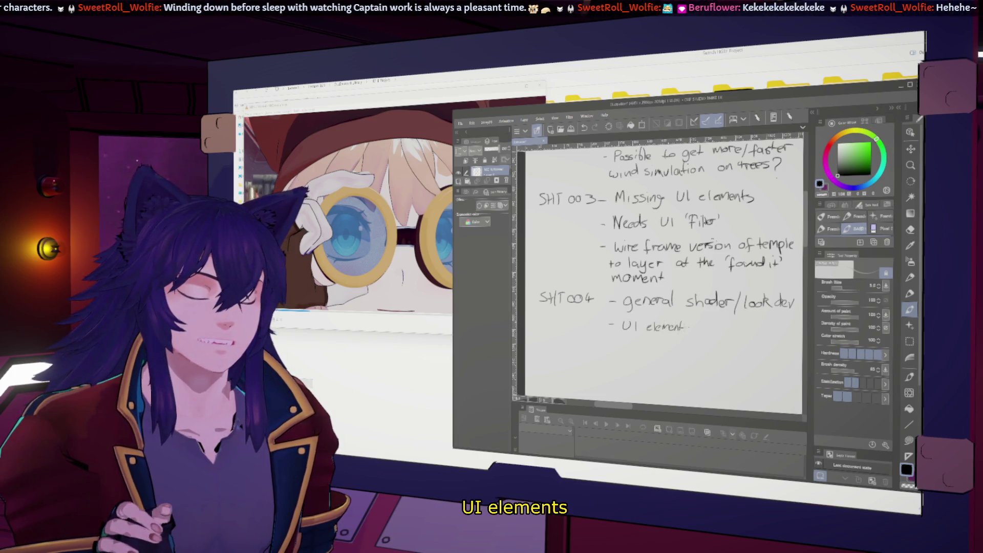
drag(715, 327, 727, 327)
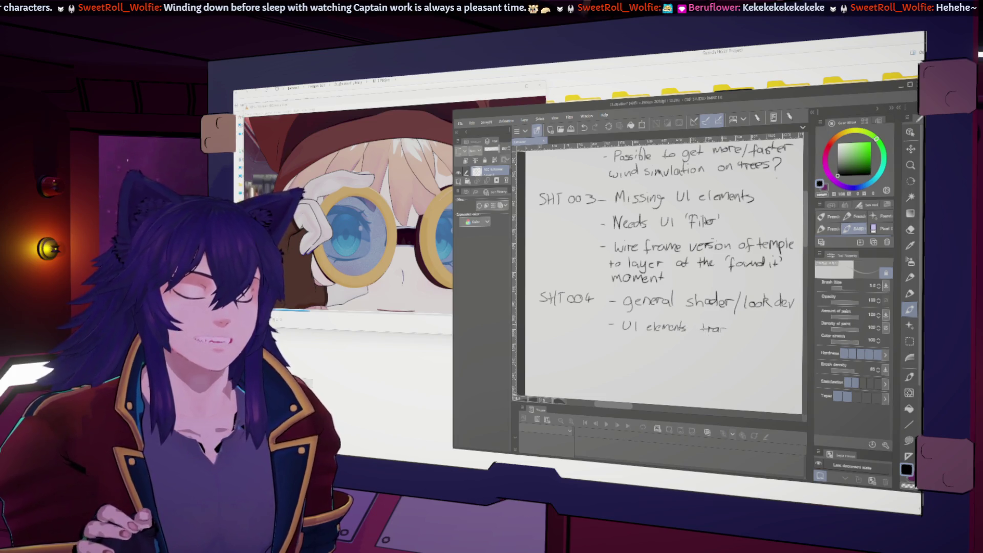
scroll(661, 276, right, 2)
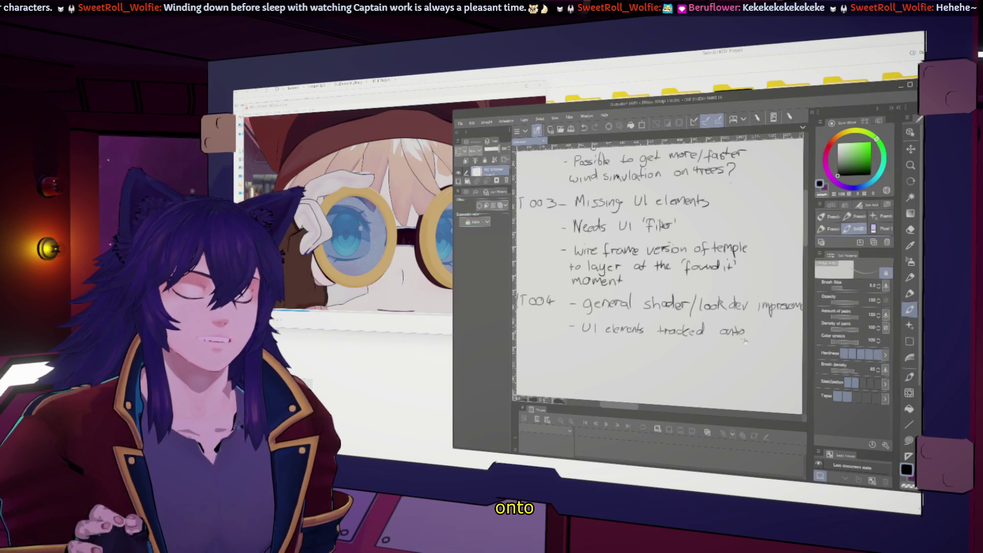
scroll(661, 277, right, 2)
mouse_move(725, 332)
mouse_down()
mouse_move(737, 333)
mouse_move(741, 347)
mouse_move(742, 336)
mouse_move(756, 336)
mouse_up()
scroll(660, 277, right, 2)
scroll(661, 278, left, 1)
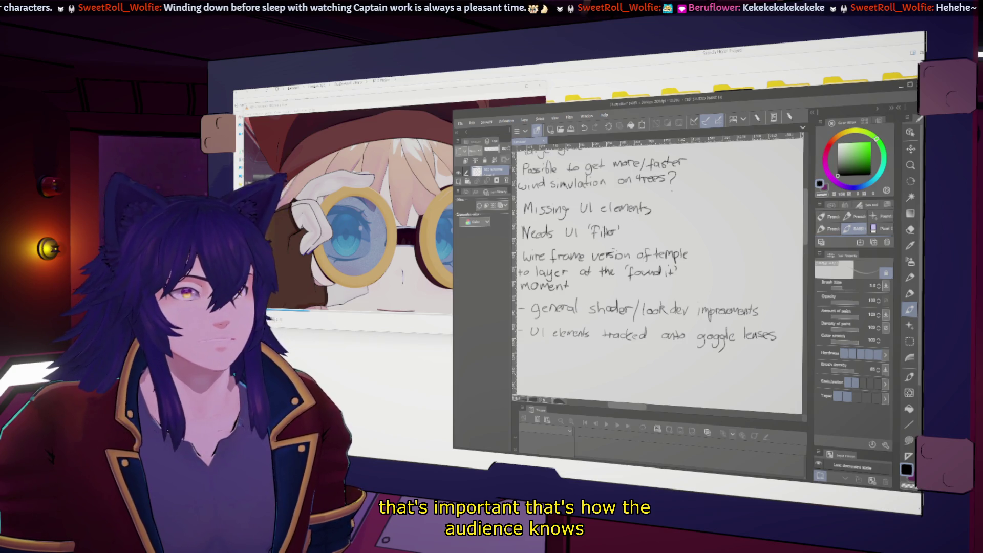
scroll(661, 276, up, 2)
Zoom in on the notes and bring the video window back in front.
drag(560, 157, 619, 161)
drag(559, 259, 615, 261)
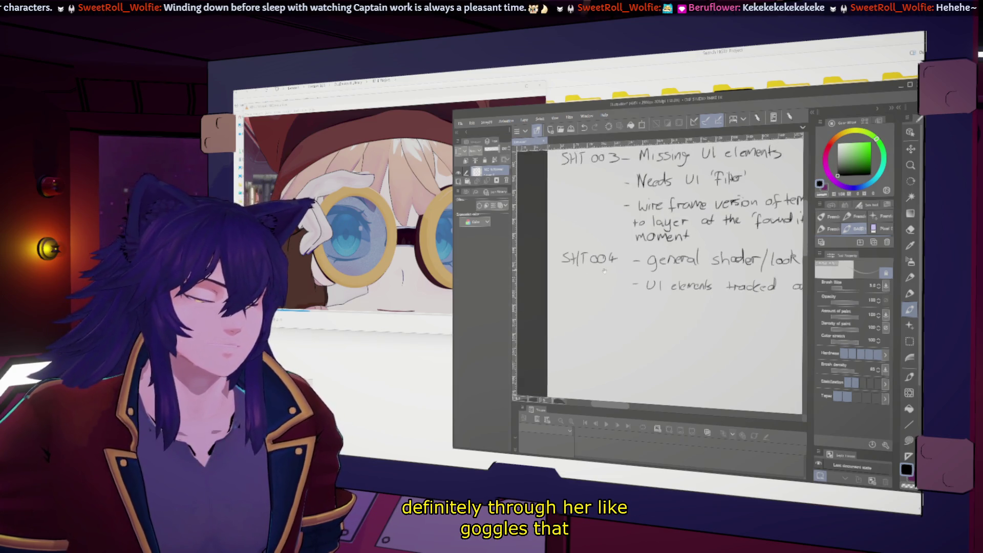
click(384, 230)
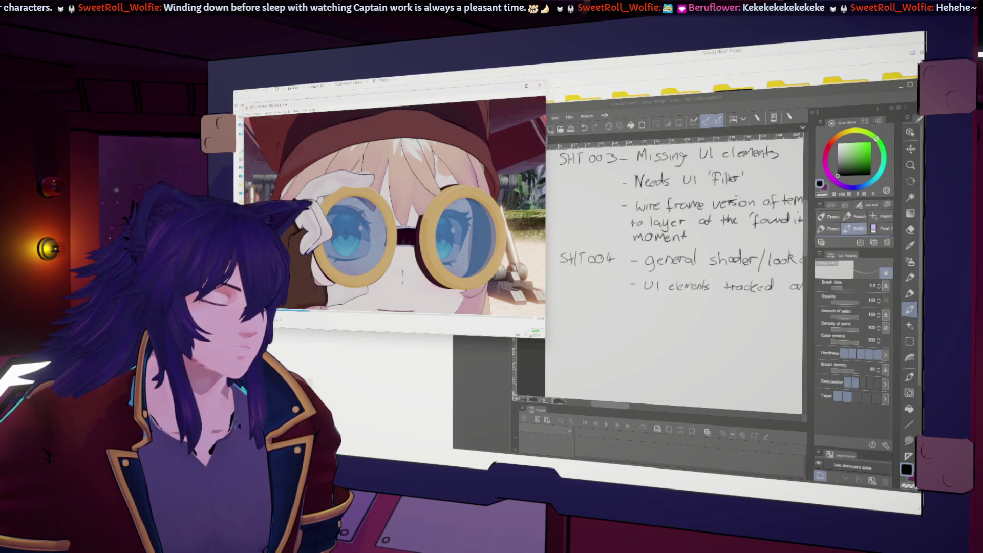
Return to the notes canvas and draw an arrow to the right of the temple note.
click(615, 270)
mouse_move(649, 245)
mouse_down()
mouse_move(614, 269)
mouse_move(657, 269)
mouse_move(542, 280)
mouse_up()
drag(650, 256, 675, 268)
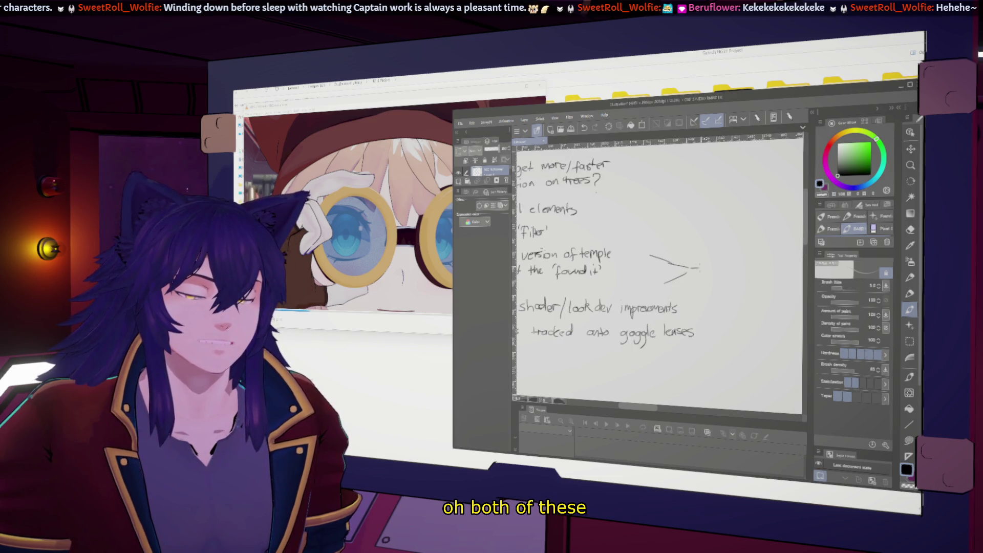
drag(738, 264, 685, 271)
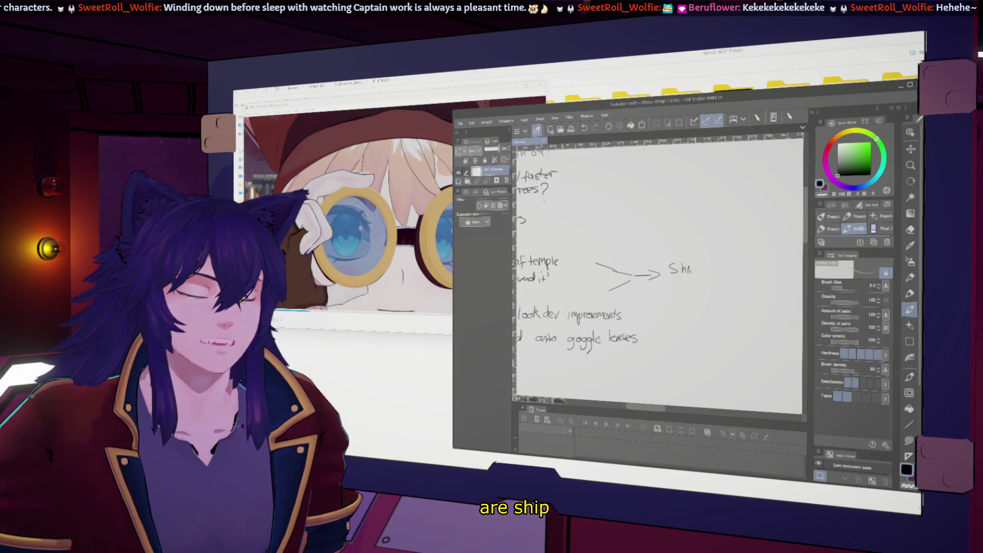
Handwrite 'not casting' after 'Ship', then pause the video on the new shot.
drag(708, 274, 721, 271)
drag(723, 264, 744, 272)
drag(752, 266, 752, 273)
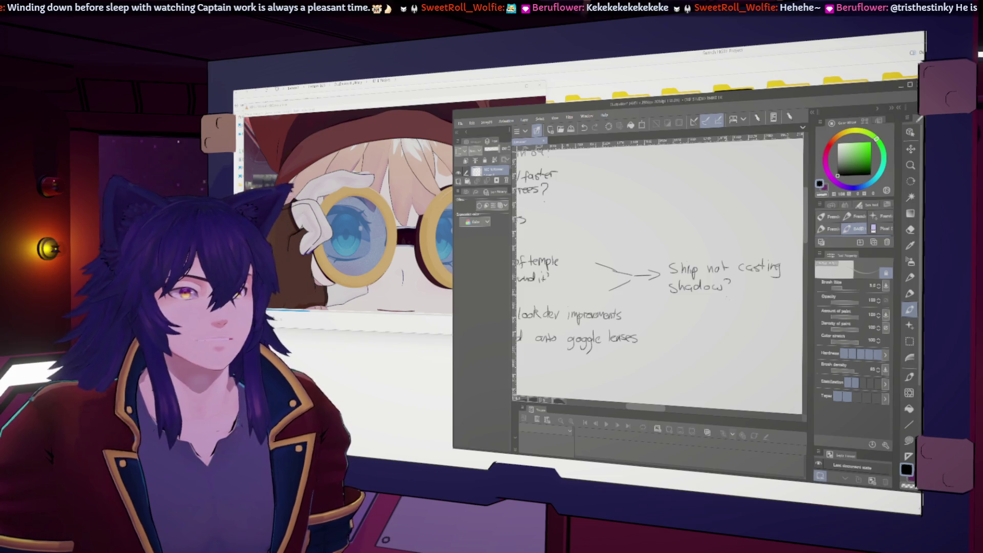
scroll(650, 319, down, 2)
scroll(650, 319, down, 2)
scroll(650, 319, down, 1)
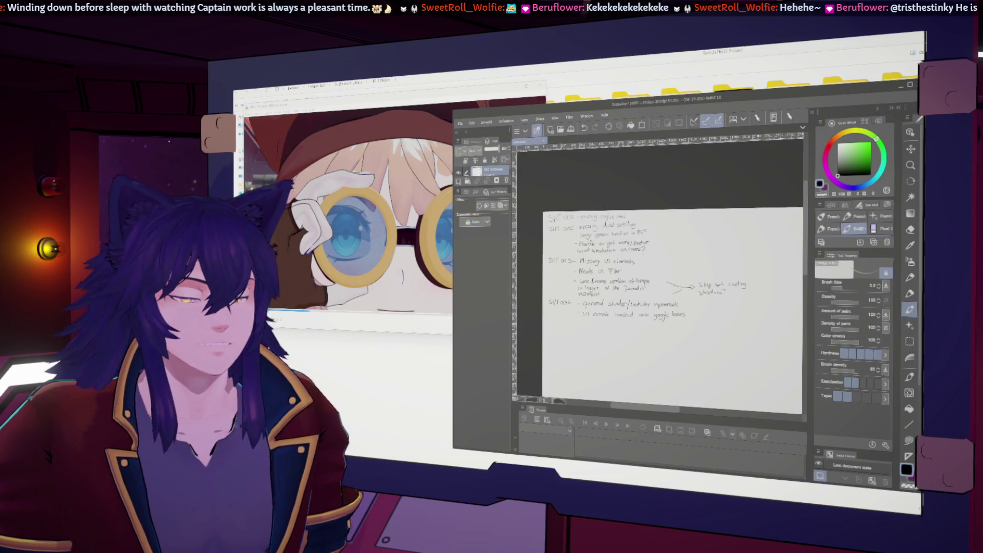
scroll(650, 319, up, 4)
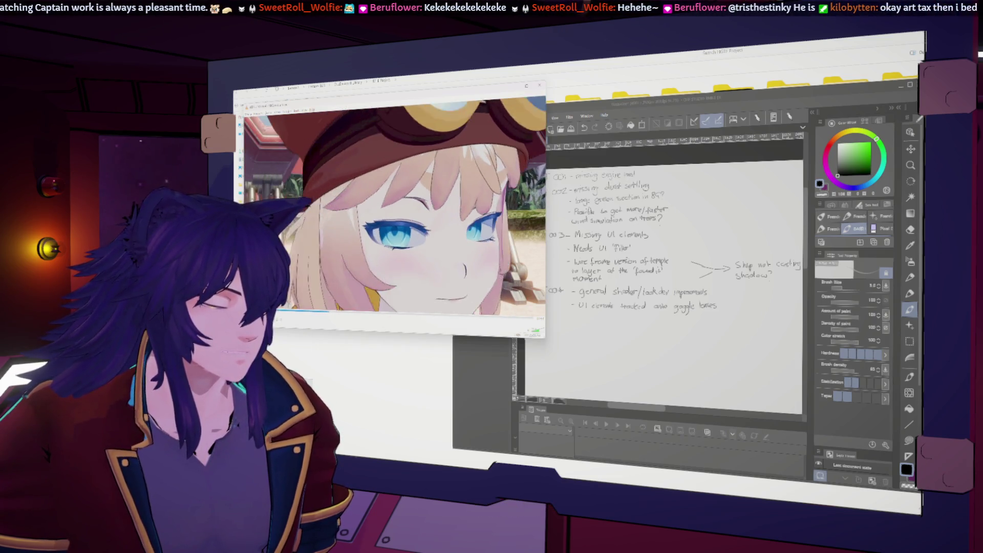
key(space)
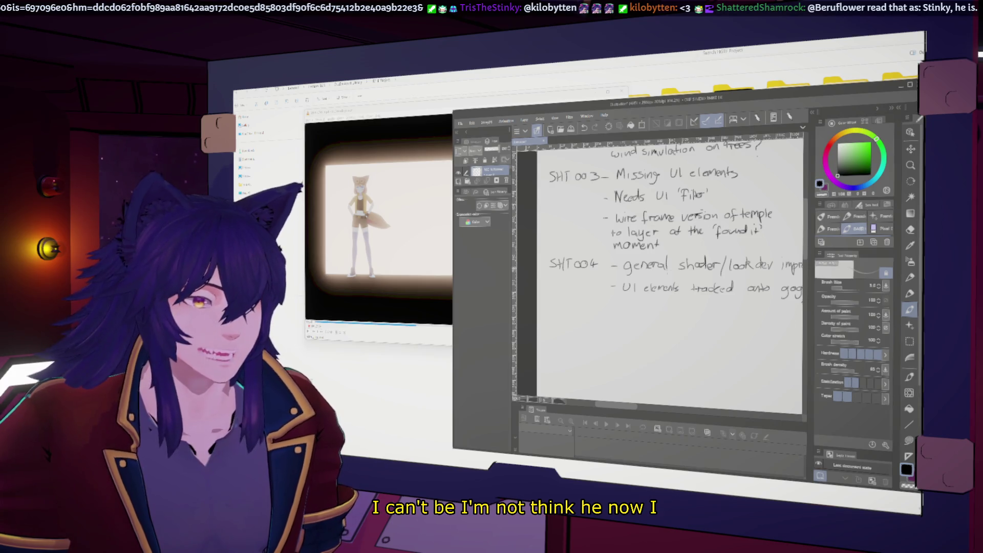
scroll(668, 277, down, 2)
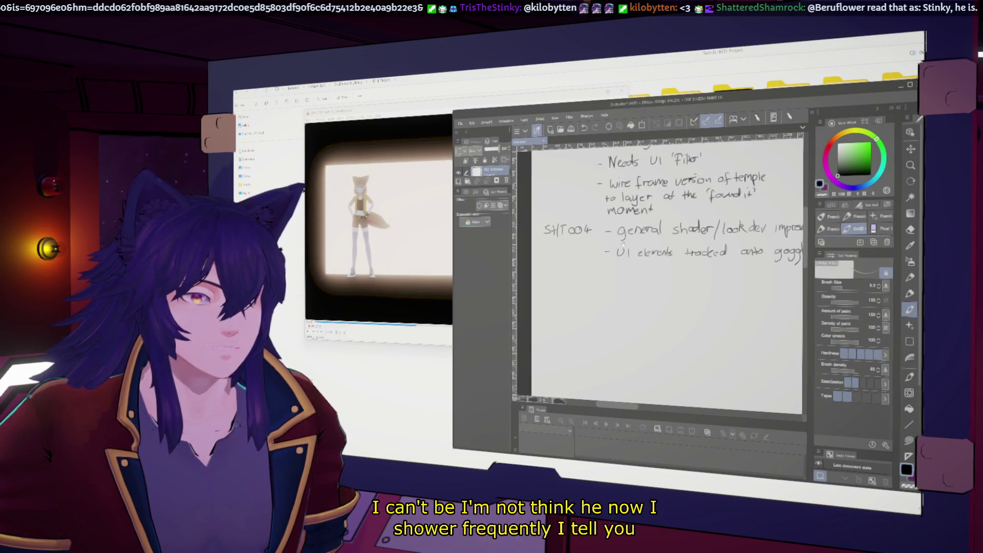
scroll(669, 277, up, 1)
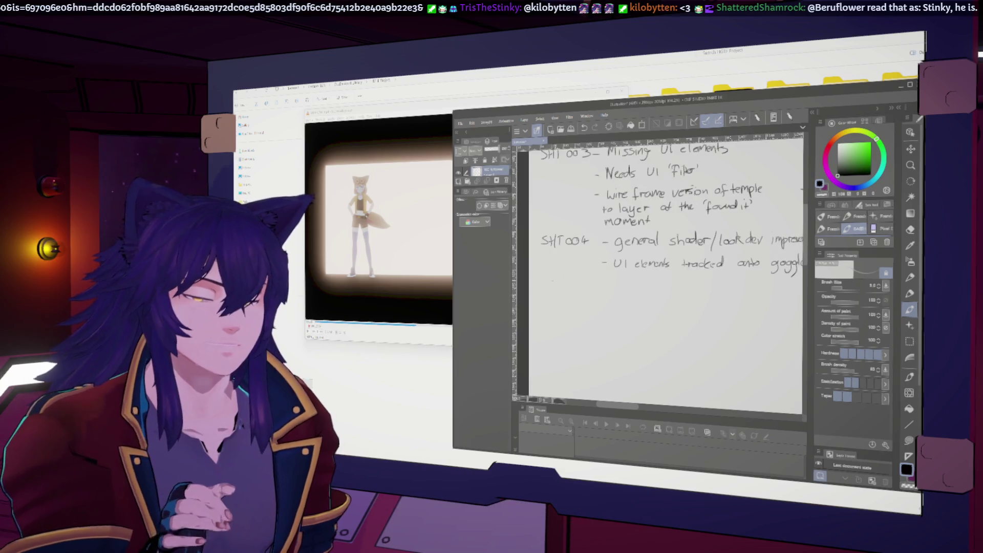
Handwrite the label 'SHT005' below the SHT004 notes.
drag(543, 274, 539, 282)
mouse_move(547, 275)
mouse_down()
mouse_move(547, 284)
mouse_move(559, 274)
mouse_move(574, 282)
mouse_move(563, 294)
mouse_up()
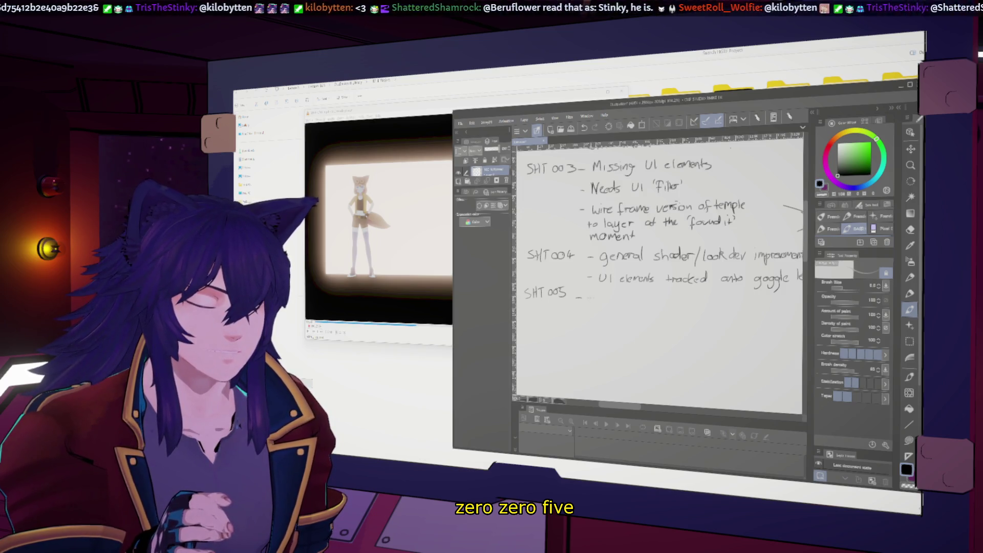
Add SHT005 bullets 'Expressionless' and a 'character ... not silhouetted' note.
drag(590, 297, 589, 305)
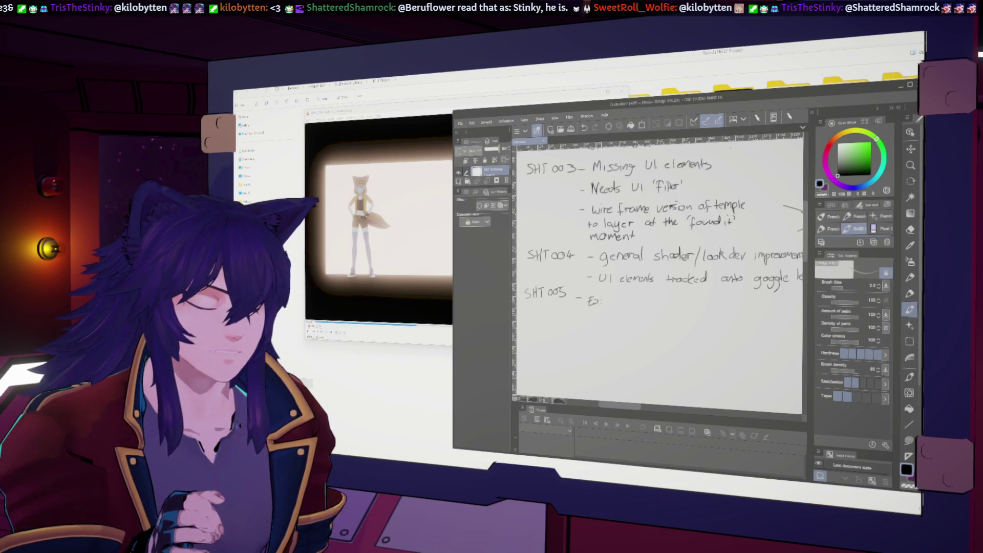
drag(612, 301, 660, 304)
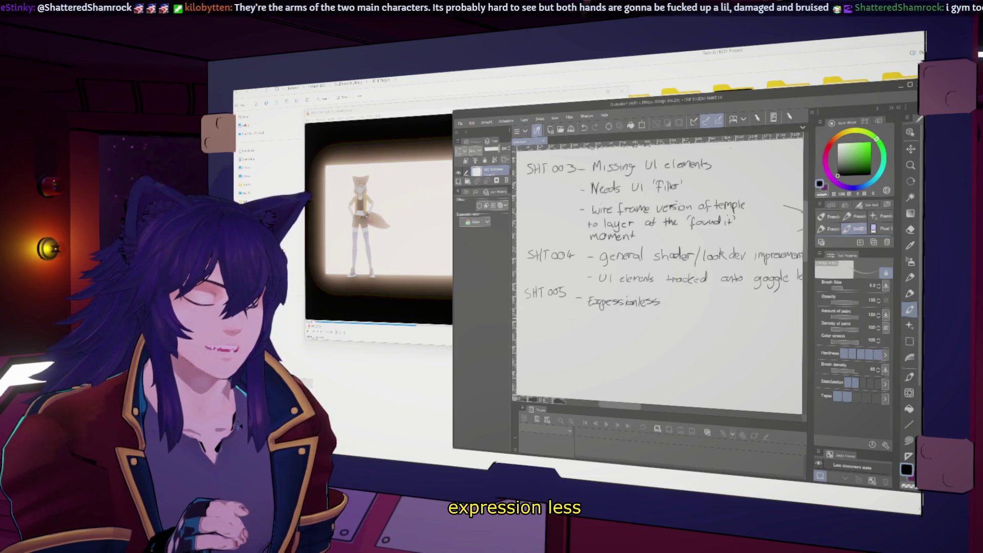
drag(573, 319, 578, 319)
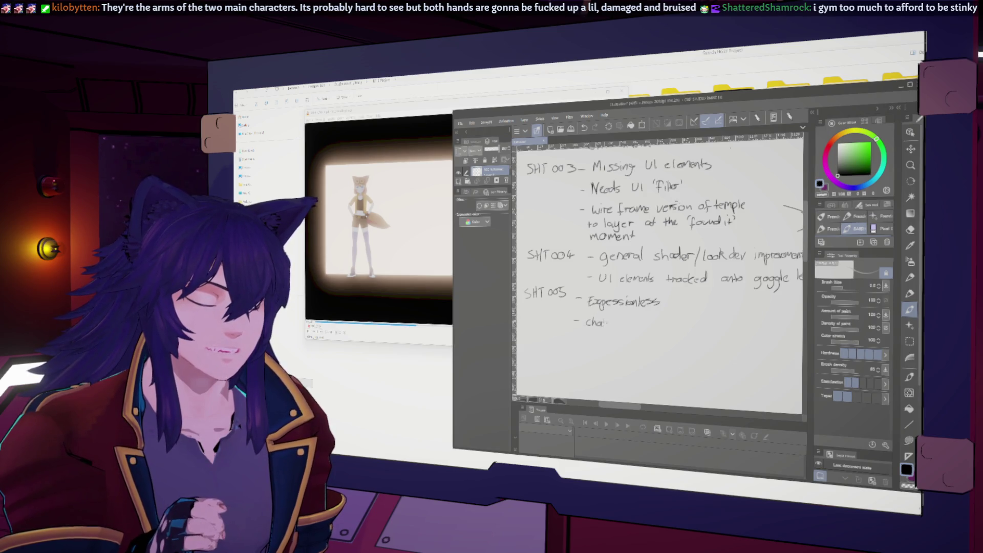
drag(624, 320, 696, 325)
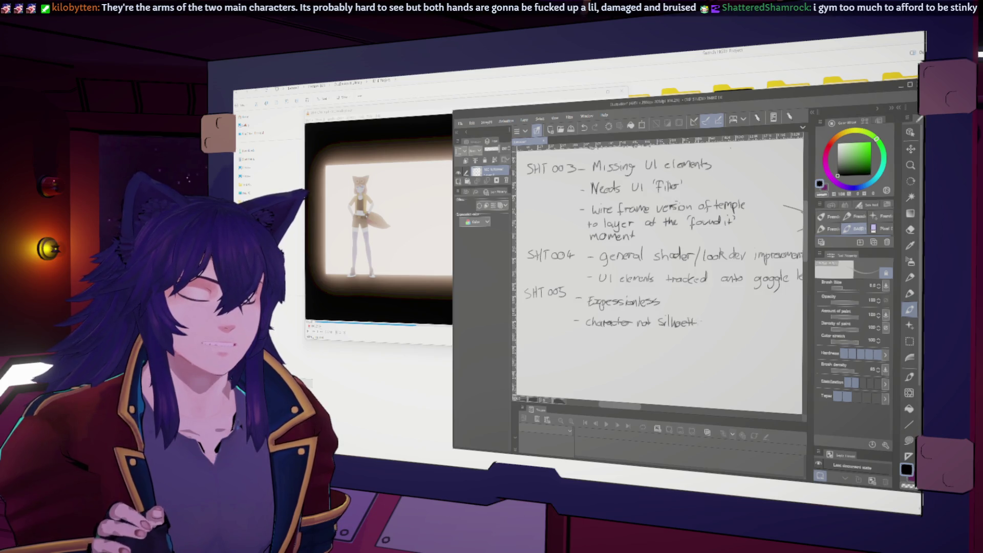
scroll(661, 269, right, 2)
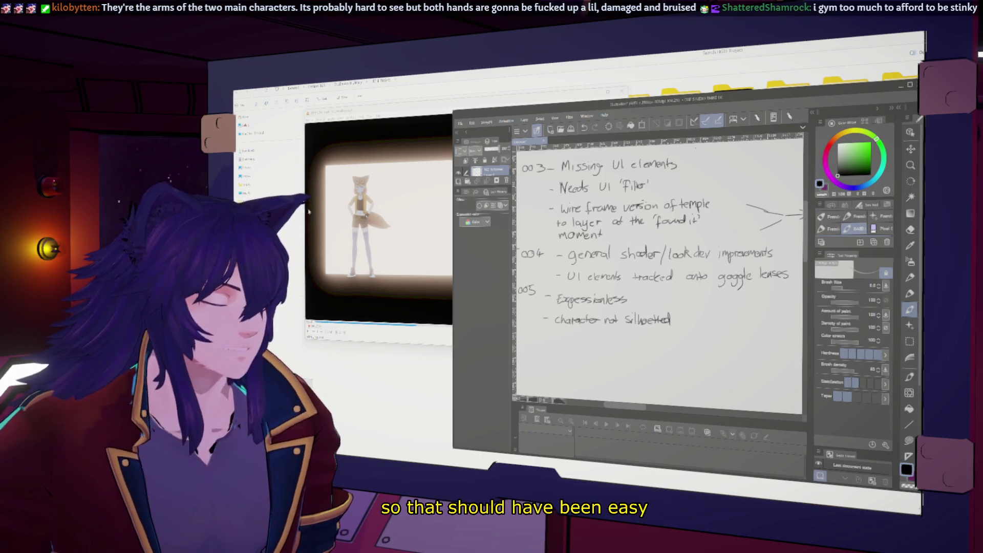
Review the video, shift the notes view to reveal the shot labels, and return the video to front.
key(alt+Tab)
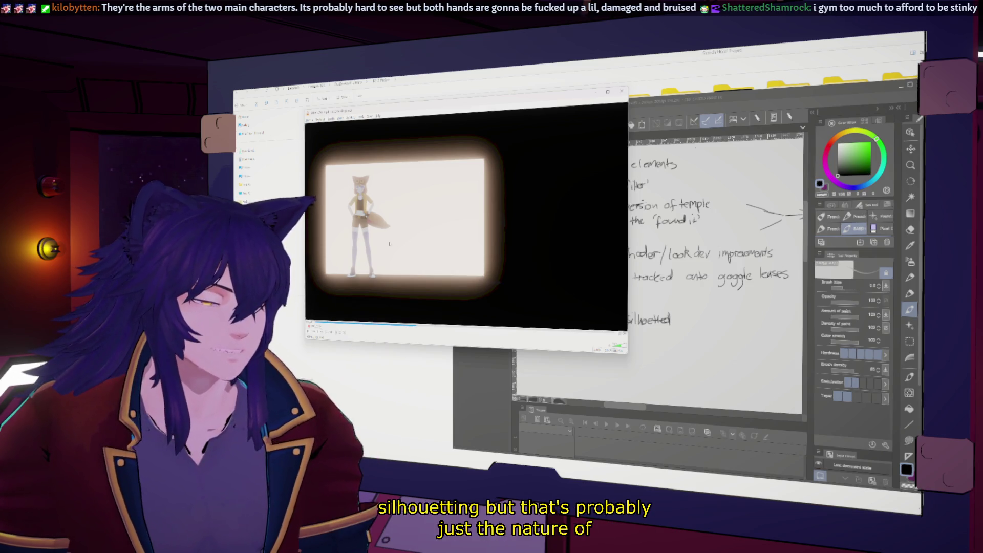
key(alt+Tab)
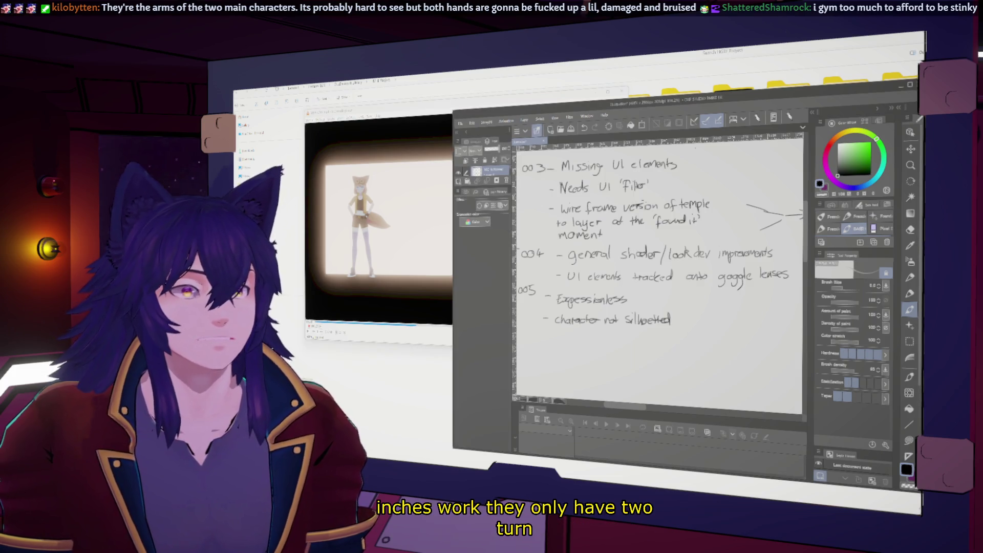
drag(654, 277, 676, 253)
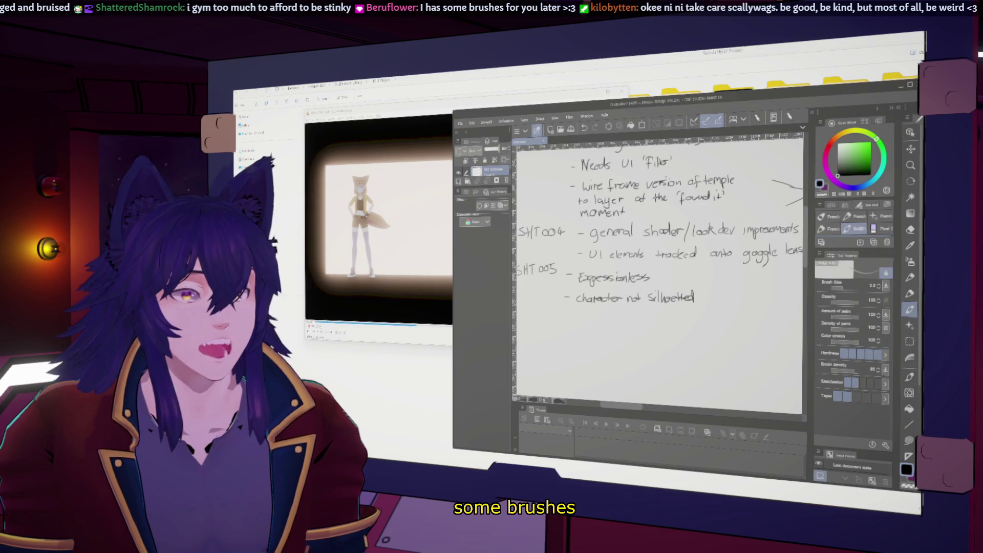
key(alt+Tab)
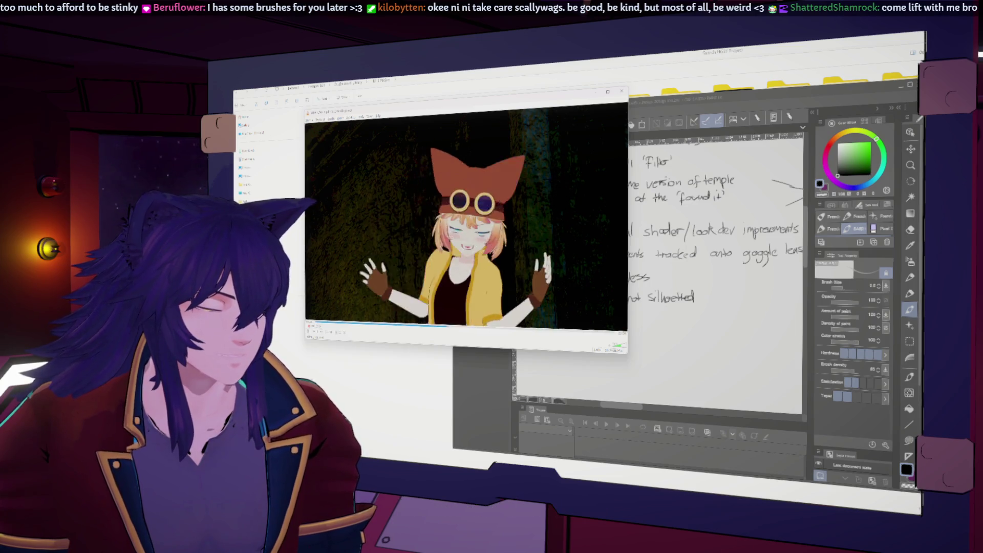
Pause the video on an earlier frame and handwrite the 'SHT006' label below SHT005.
key(space)
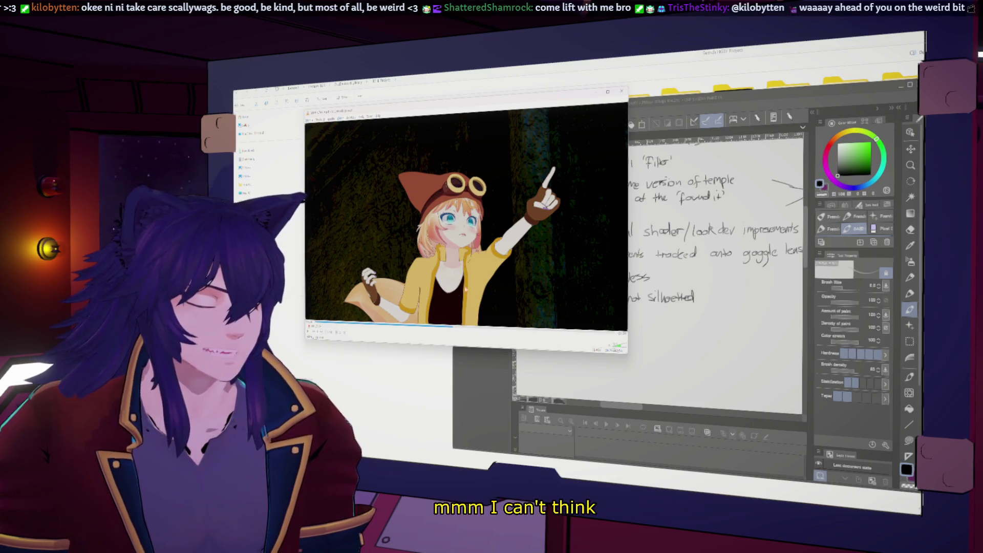
click(448, 323)
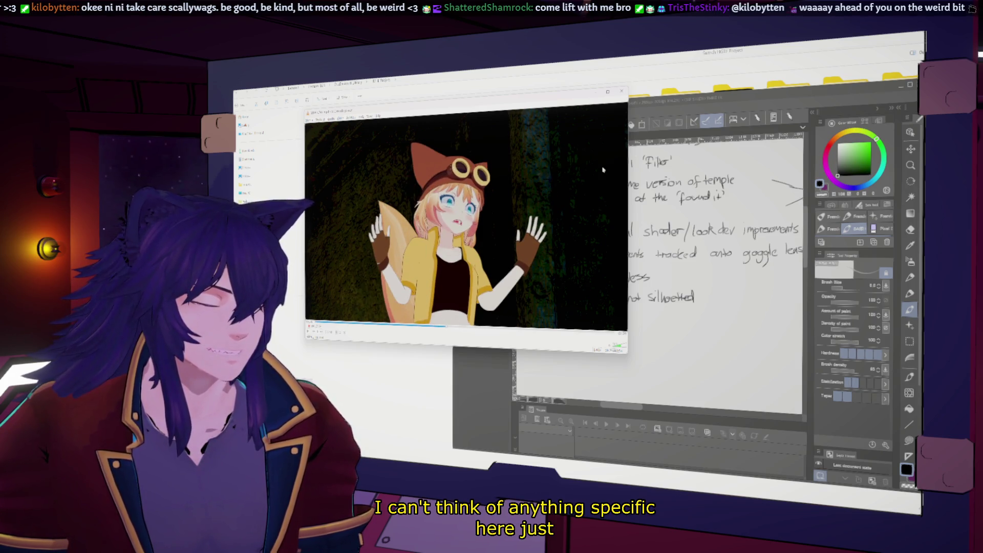
click(694, 122)
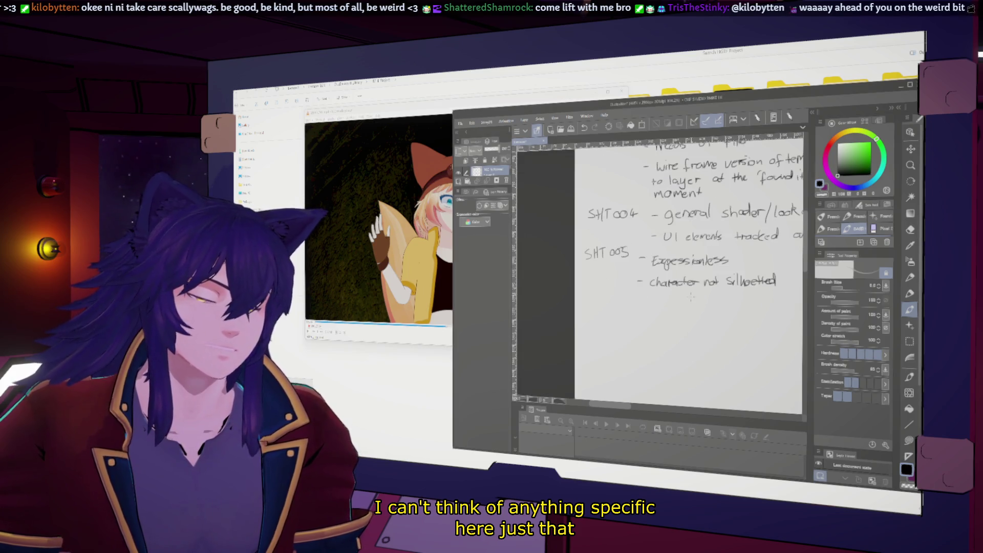
mouse_move(593, 291)
mouse_down()
mouse_move(587, 301)
mouse_move(623, 293)
mouse_up()
drag(631, 290, 657, 306)
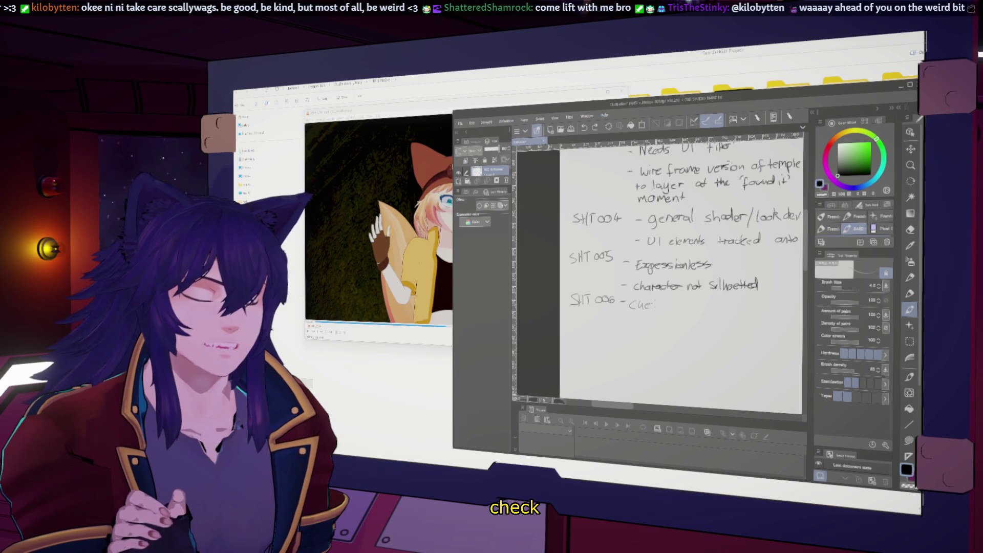
Write 'check your arcs' on the SHT006 line, then pause the video on the next shot.
drag(681, 304, 699, 307)
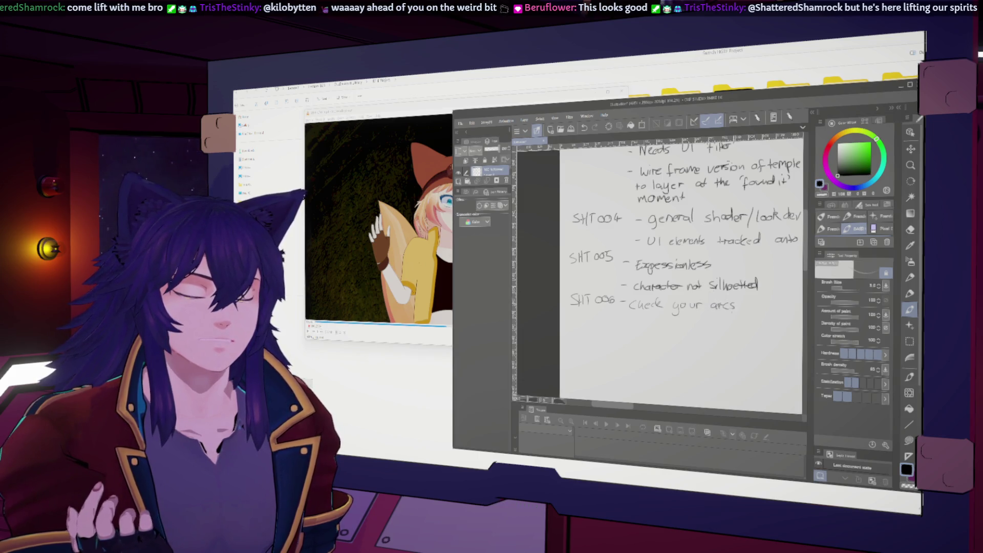
drag(743, 302, 738, 306)
drag(751, 301, 747, 306)
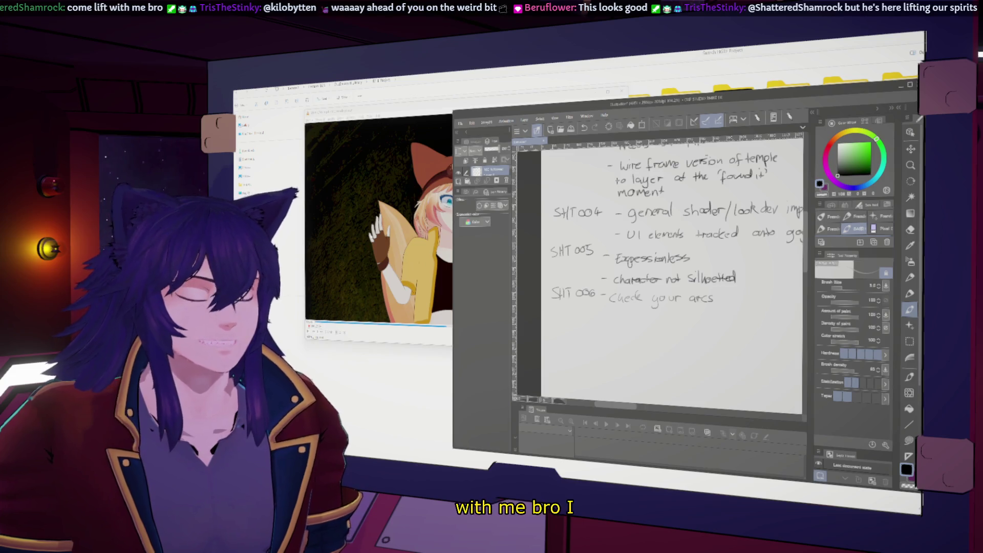
key(alt+Tab)
key(space)
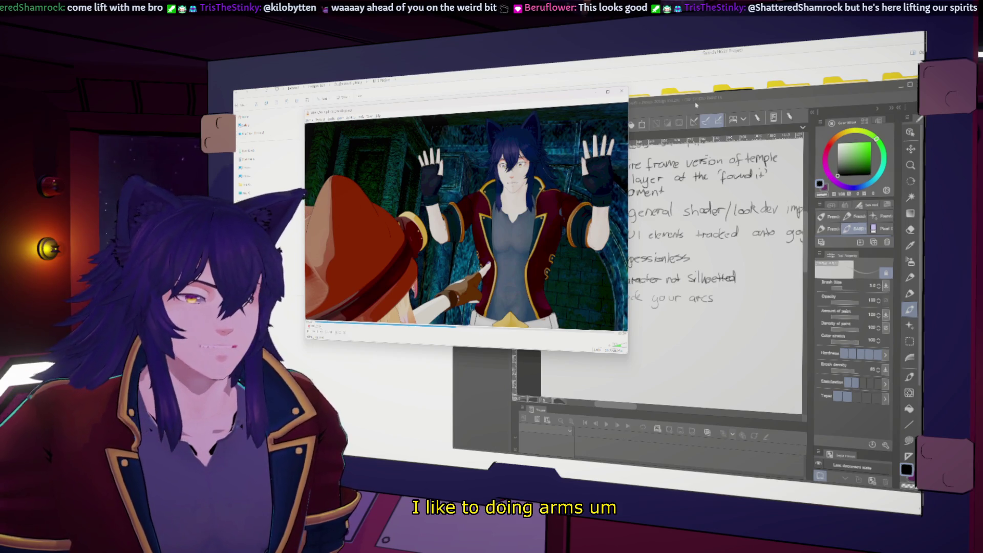
Handwrite the 'SHT007' label below SHT006 and review the shot in the video player.
key(alt+Tab)
click(399, 155)
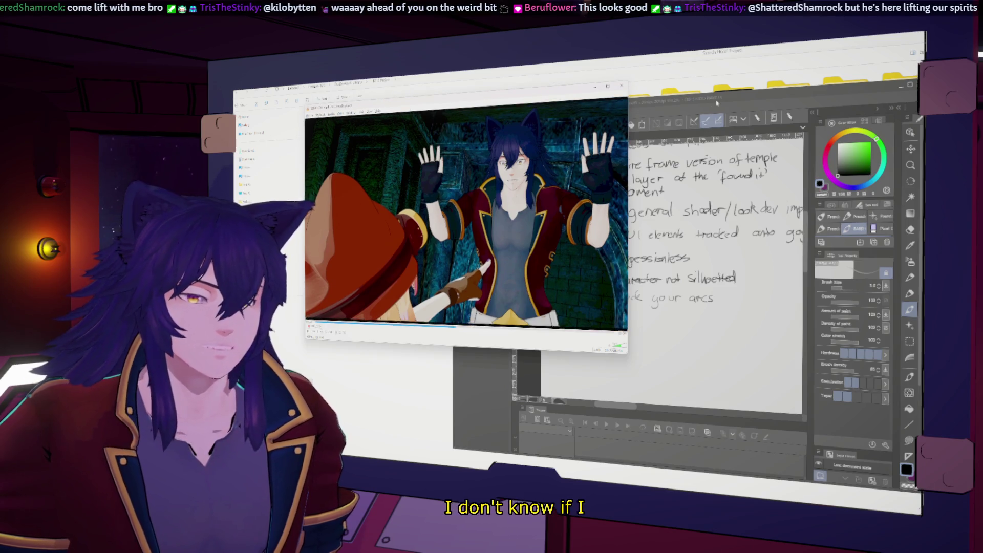
key(alt+Tab)
drag(557, 316, 550, 327)
drag(558, 315, 567, 326)
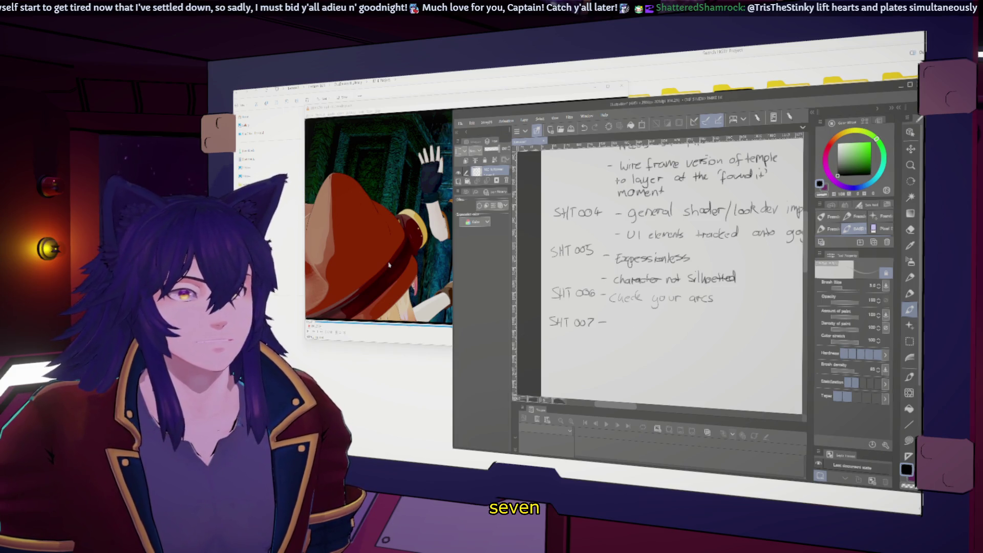
key(alt+Tab)
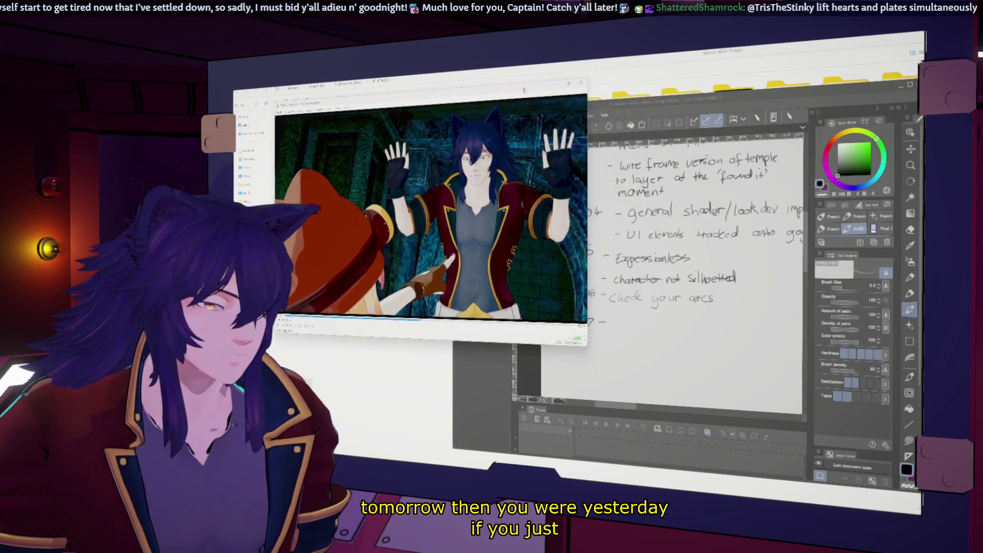
Write 'dial back idle motion?' on the SHT007 line and bring the video in front.
click(725, 108)
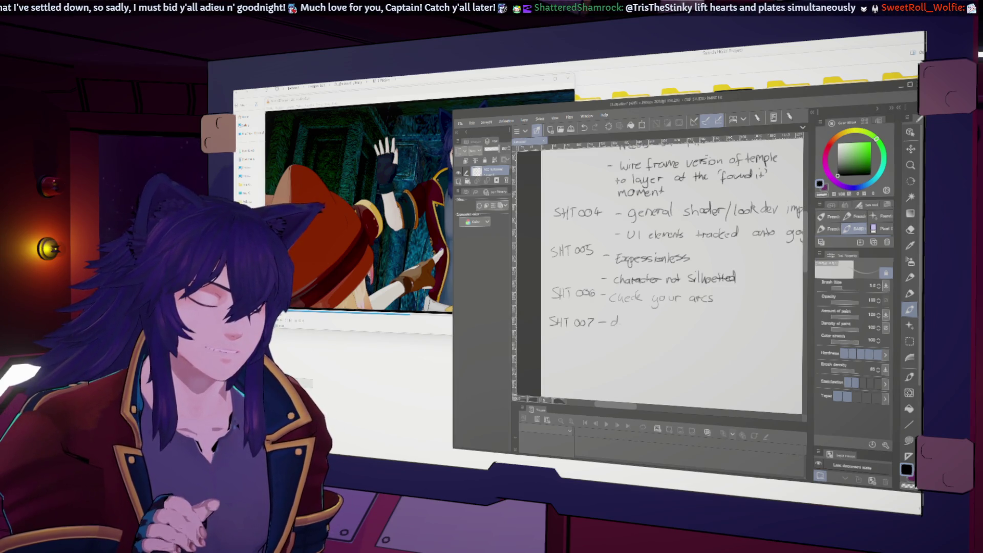
drag(619, 319, 660, 325)
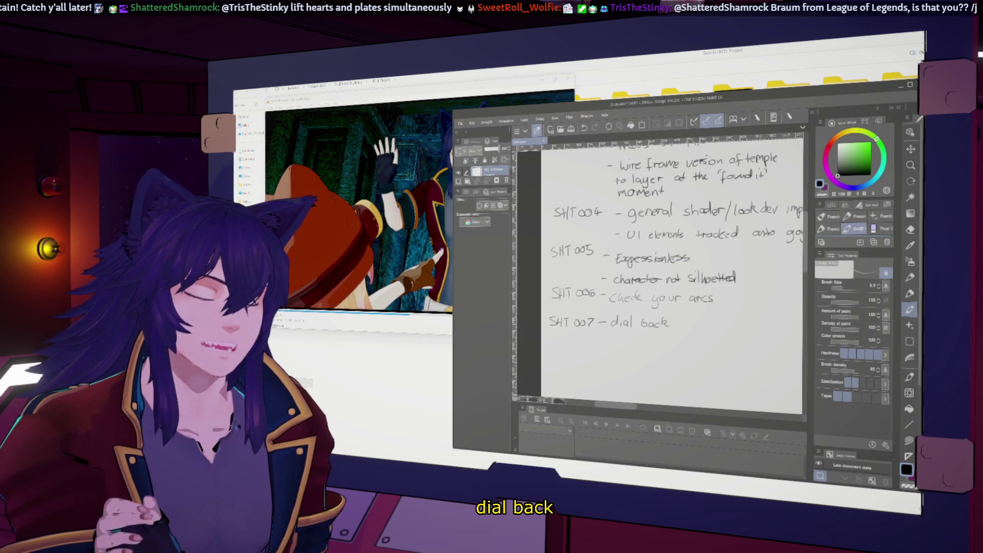
drag(701, 322, 711, 326)
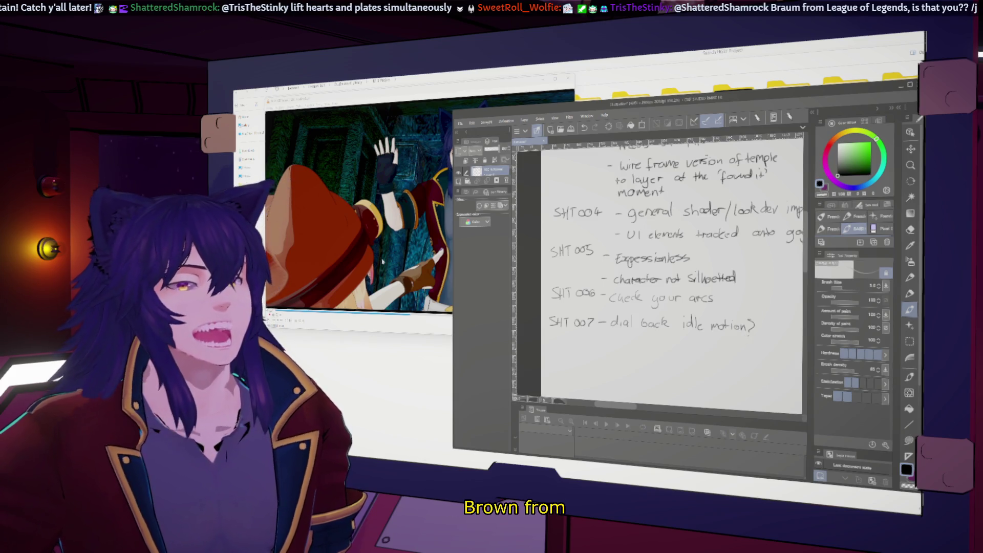
click(540, 131)
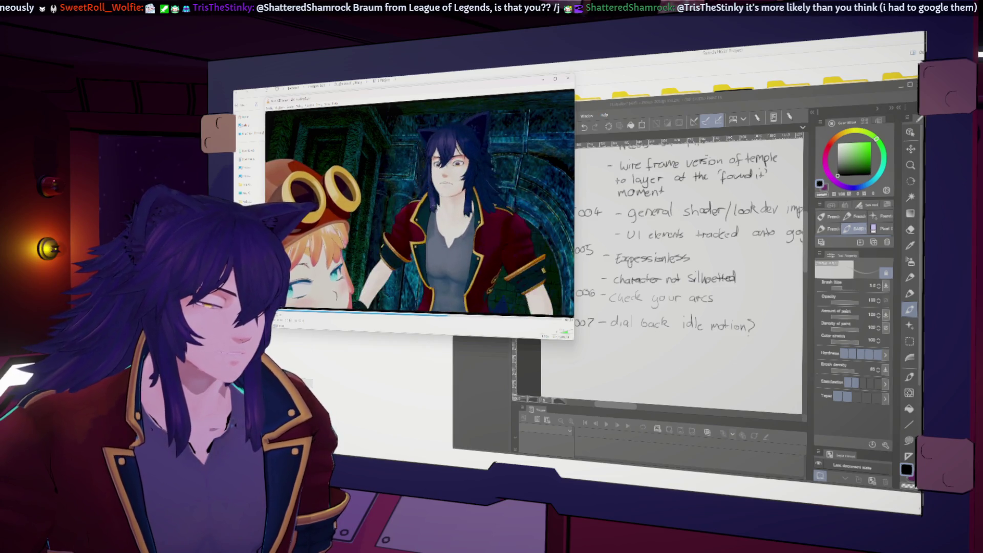
Pause the video and handwrite 'SHT008 - Frame rate jump?' below SHT007.
key(space)
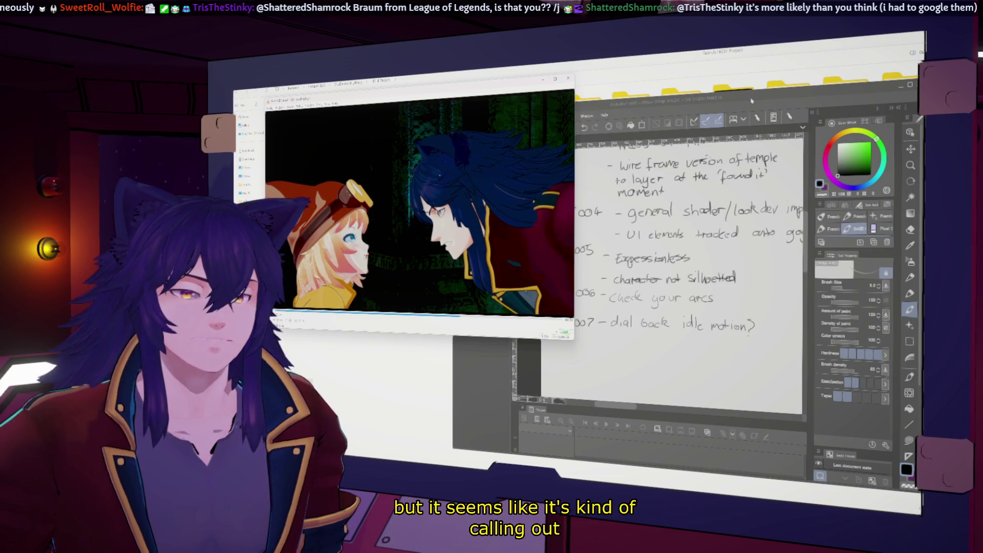
click(732, 116)
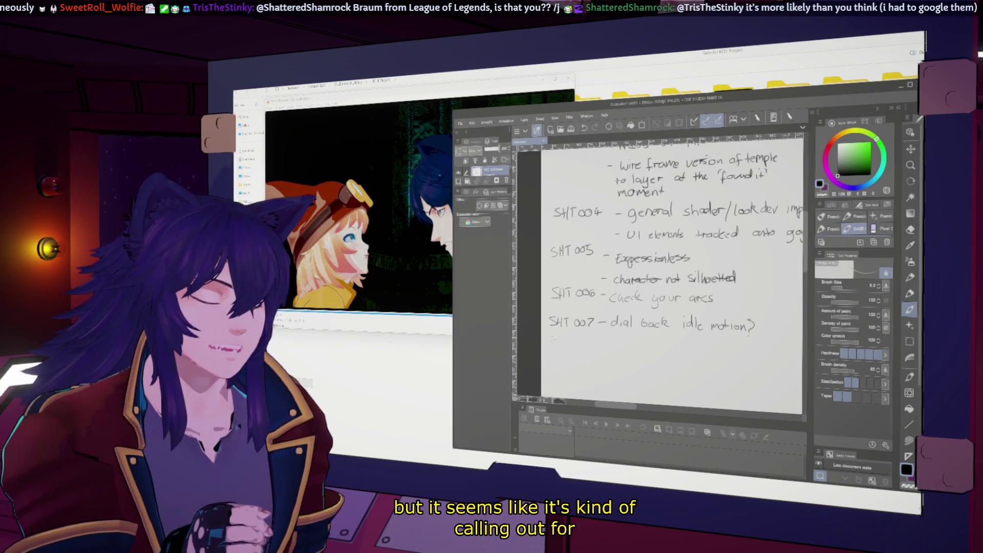
mouse_move(556, 340)
mouse_down()
mouse_move(549, 350)
mouse_move(573, 340)
mouse_up()
mouse_move(567, 341)
mouse_down()
mouse_move(567, 350)
mouse_move(574, 342)
mouse_move(612, 347)
mouse_move(602, 323)
mouse_move(687, 327)
mouse_up()
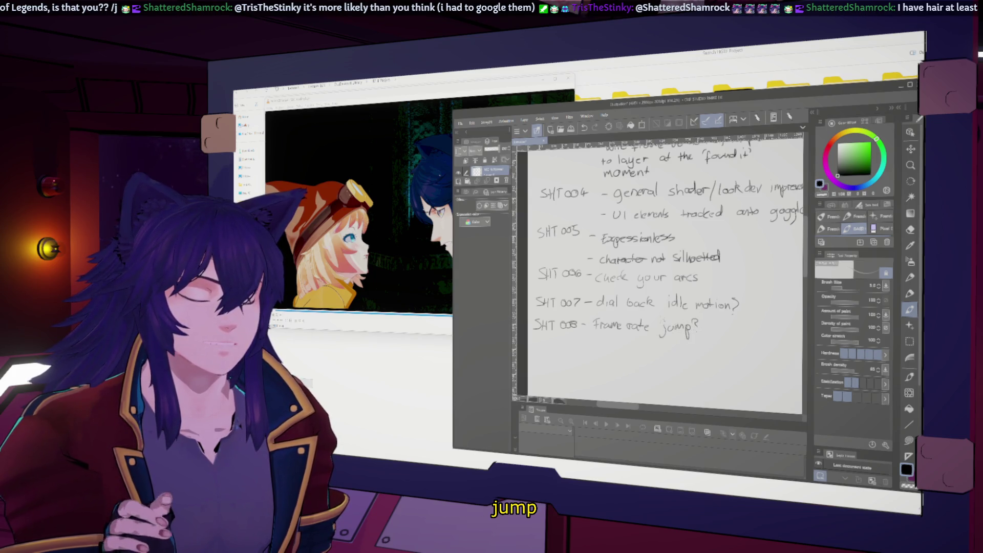
Add '- lighting artifacts?' under SHT008 and bring the video in front.
drag(593, 344, 607, 350)
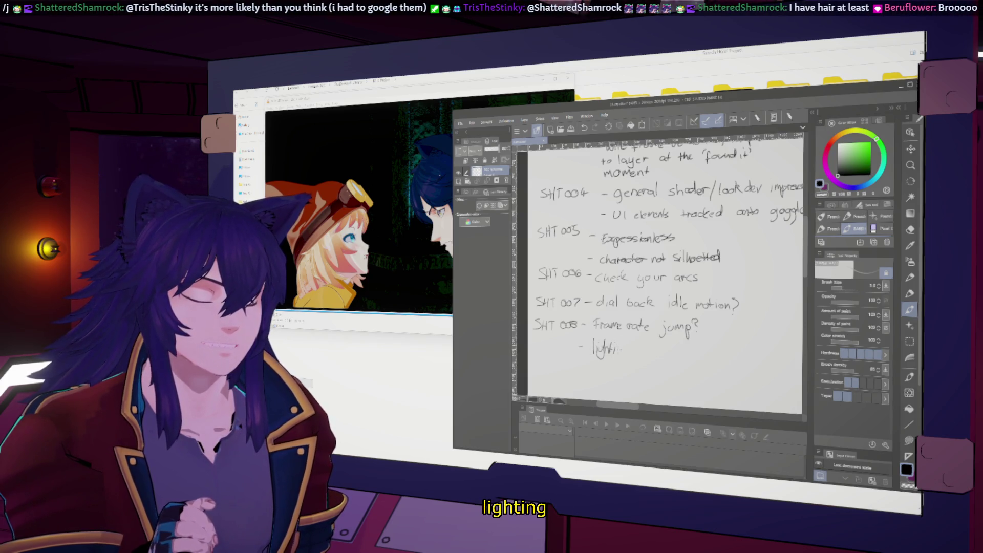
mouse_move(624, 347)
mouse_down()
mouse_move(628, 359)
mouse_move(686, 352)
mouse_up()
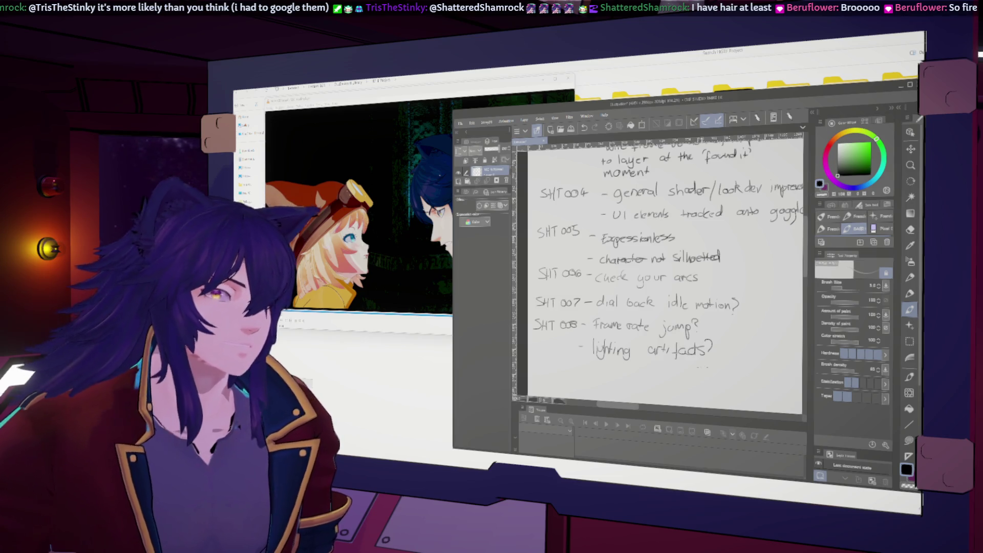
click(535, 117)
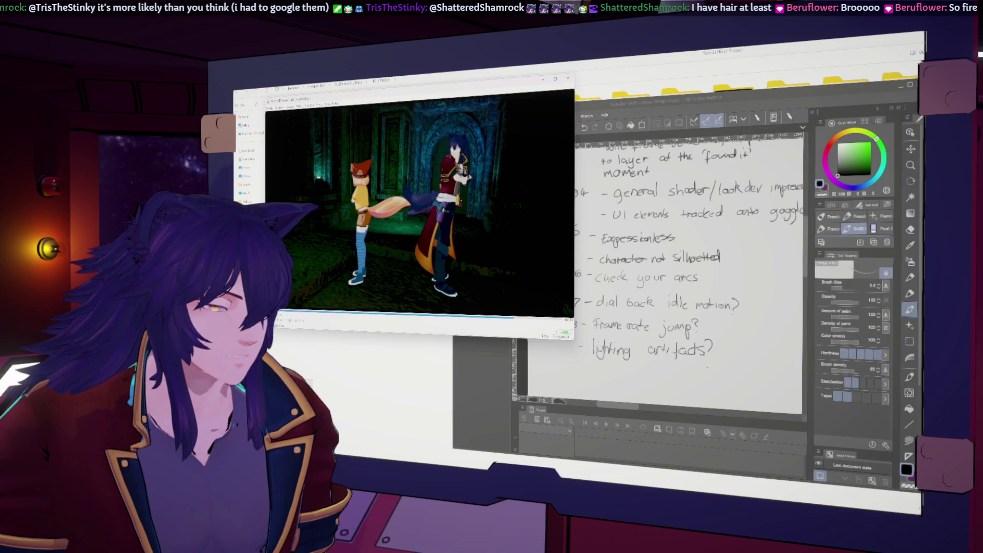
Handwrite 'Fen collar clipping' below lighting artifacts, then pause the shot video.
click(666, 105)
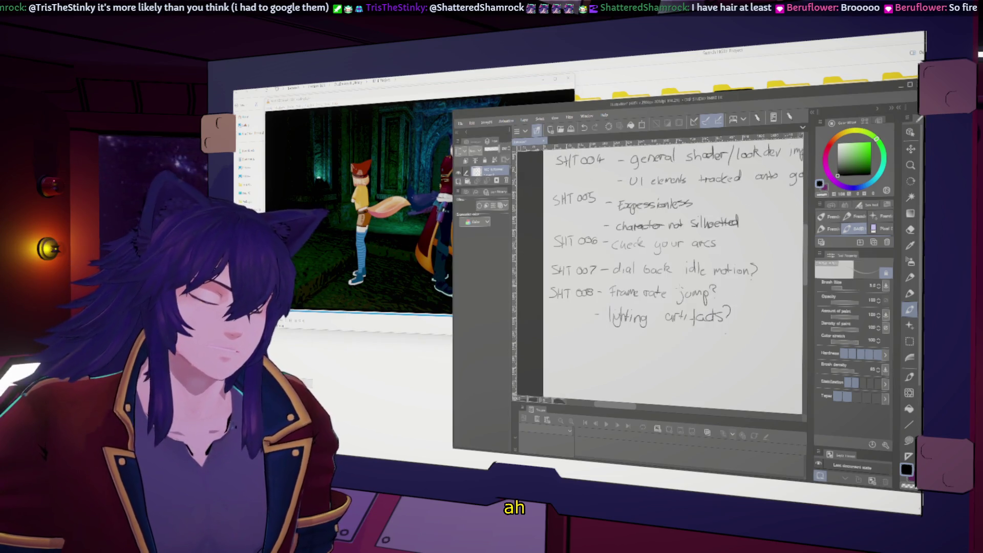
drag(597, 341, 611, 344)
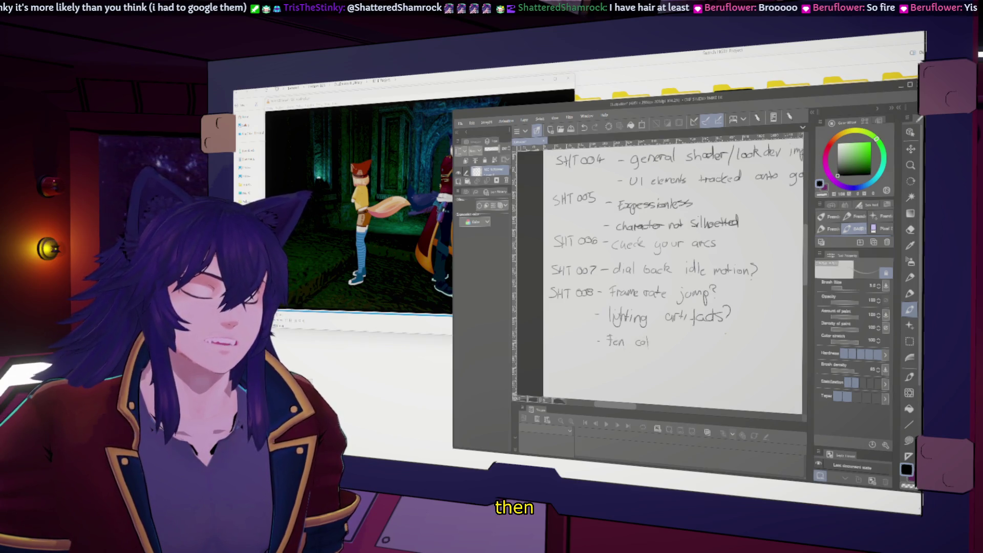
drag(683, 340, 683, 347)
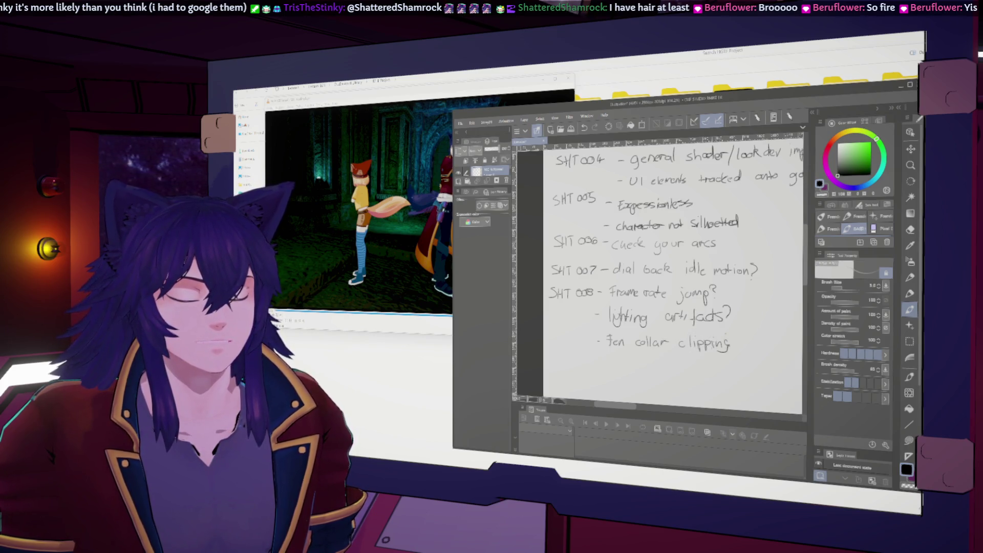
key(alt+Tab)
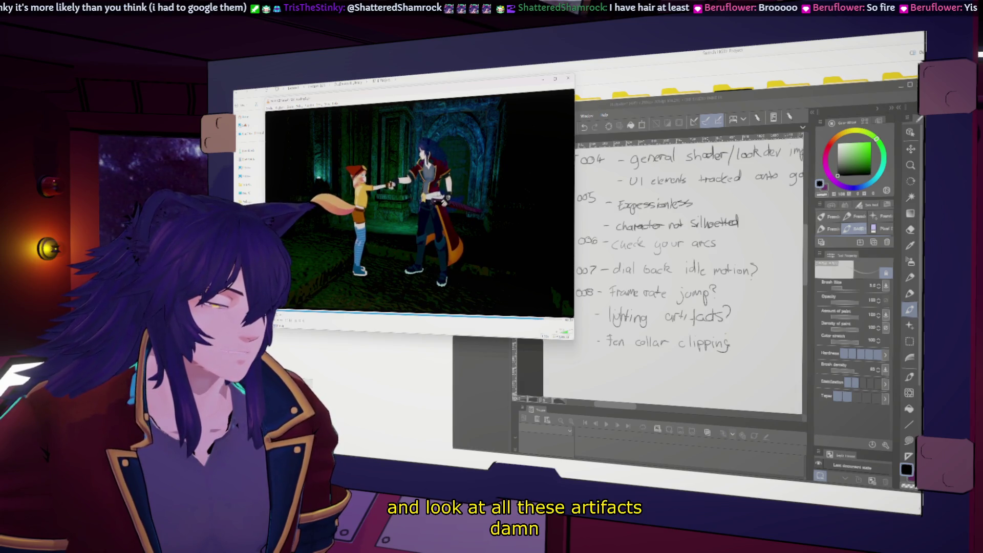
key(space)
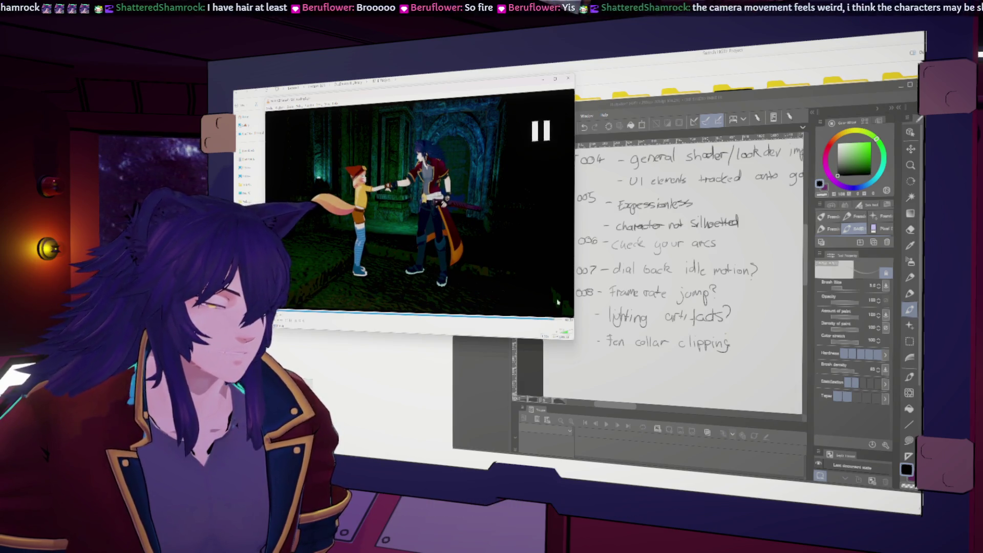
Handwrite 'Fen shoulder clipping' on the next line and bring the shot video forward.
key(alt+Tab)
mouse_move(627, 365)
mouse_down()
mouse_move(593, 340)
mouse_move(621, 341)
mouse_up()
drag(621, 339, 625, 339)
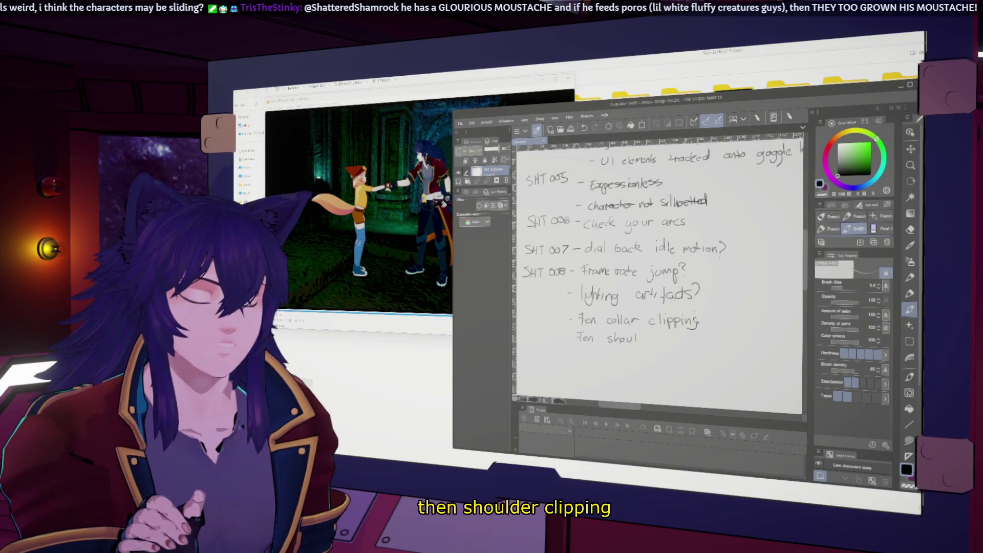
drag(645, 341, 660, 341)
drag(669, 334, 682, 348)
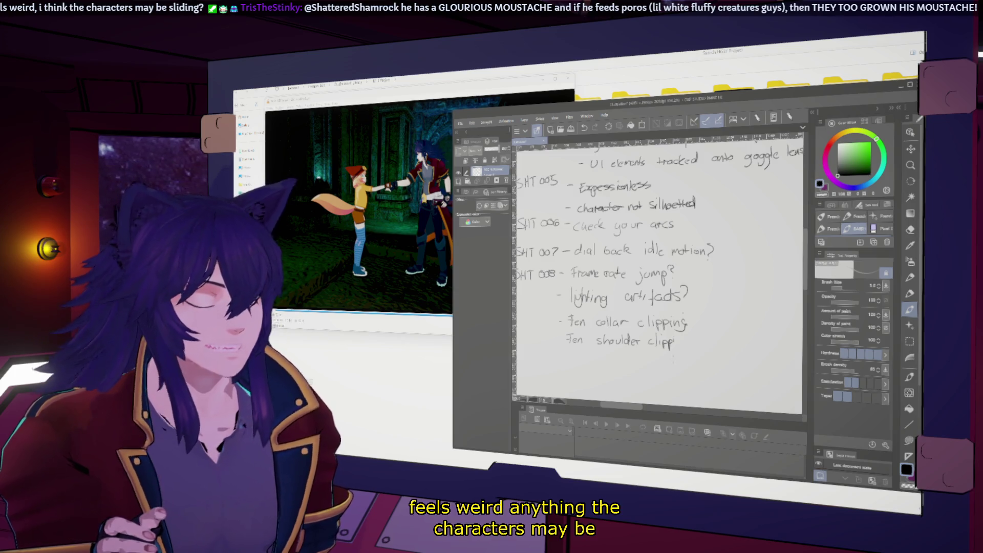
drag(675, 340, 686, 346)
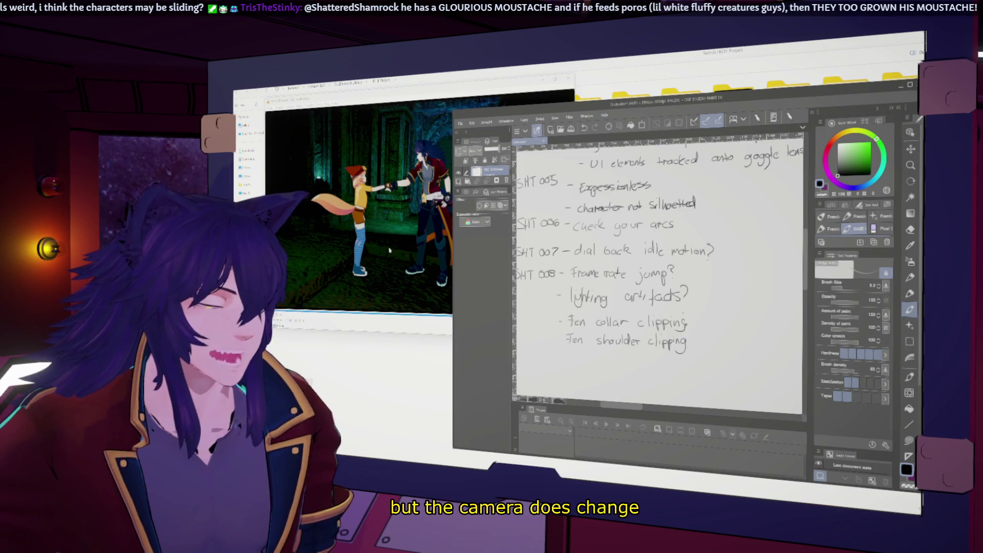
click(395, 250)
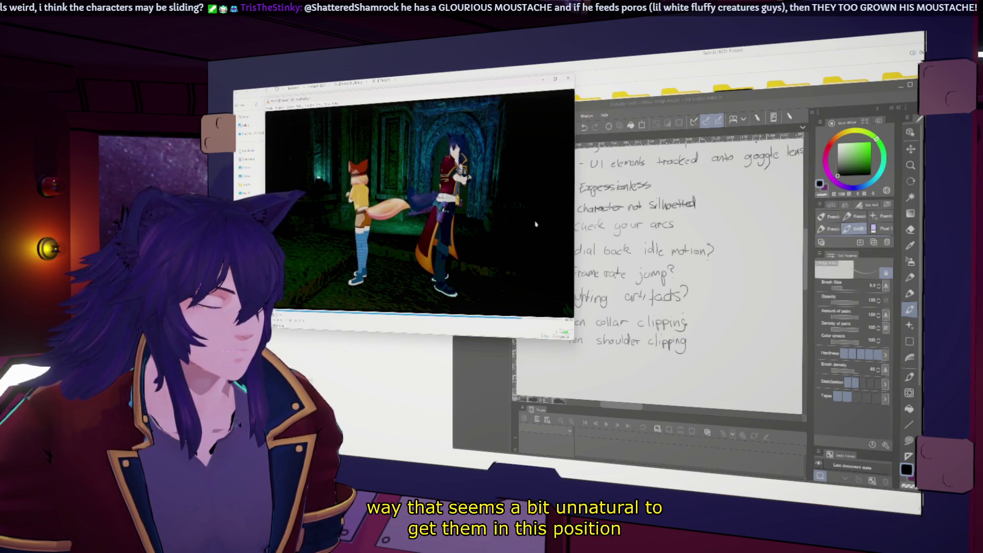
Handwrite 'Revise blocking?' under the clipping notes, undoing one stray stroke, then show the video.
click(670, 101)
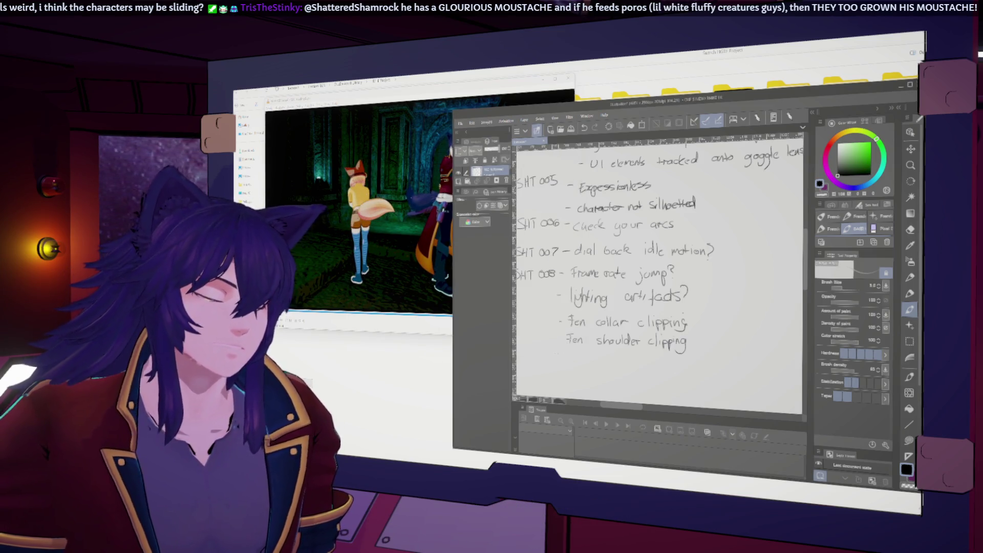
drag(569, 351, 574, 360)
drag(572, 358, 598, 359)
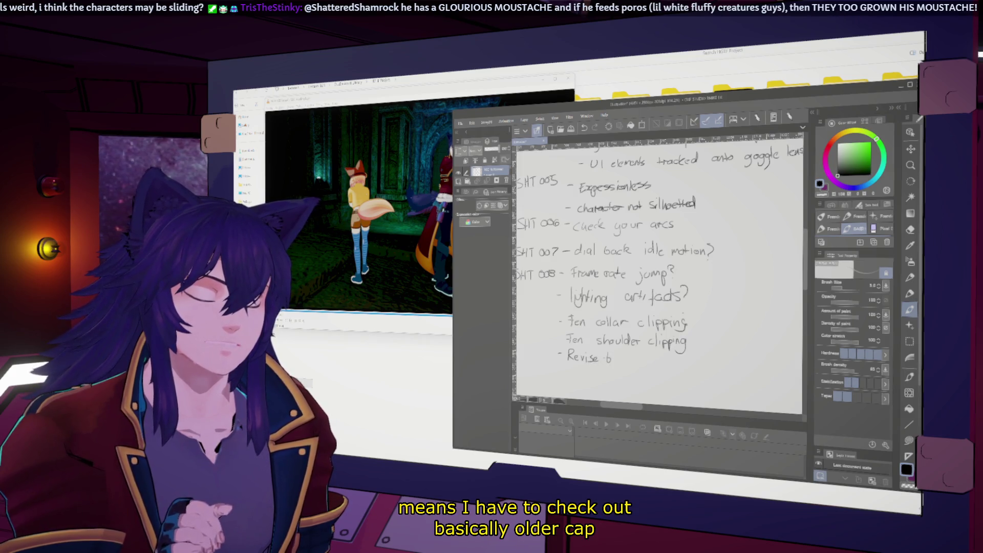
drag(626, 352, 631, 361)
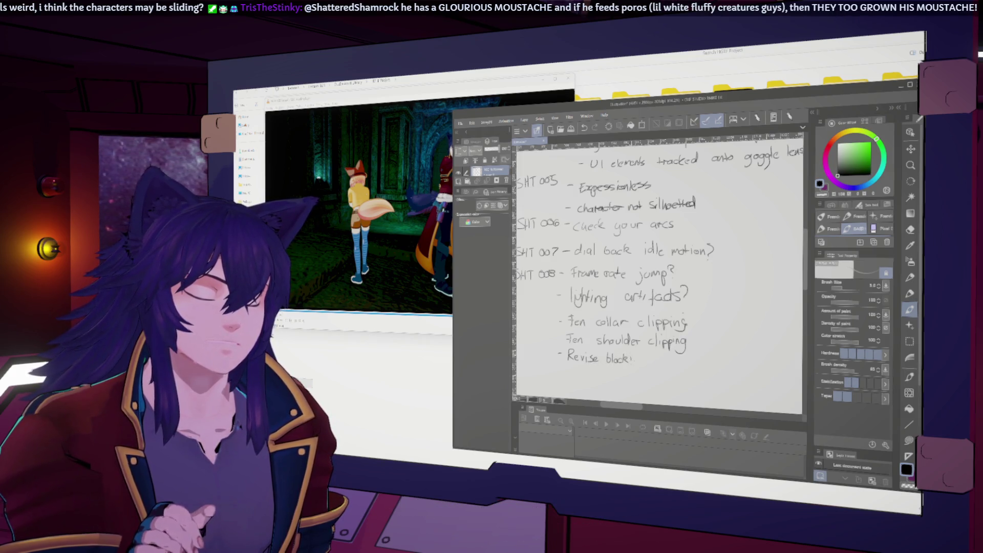
key(ctrl+z)
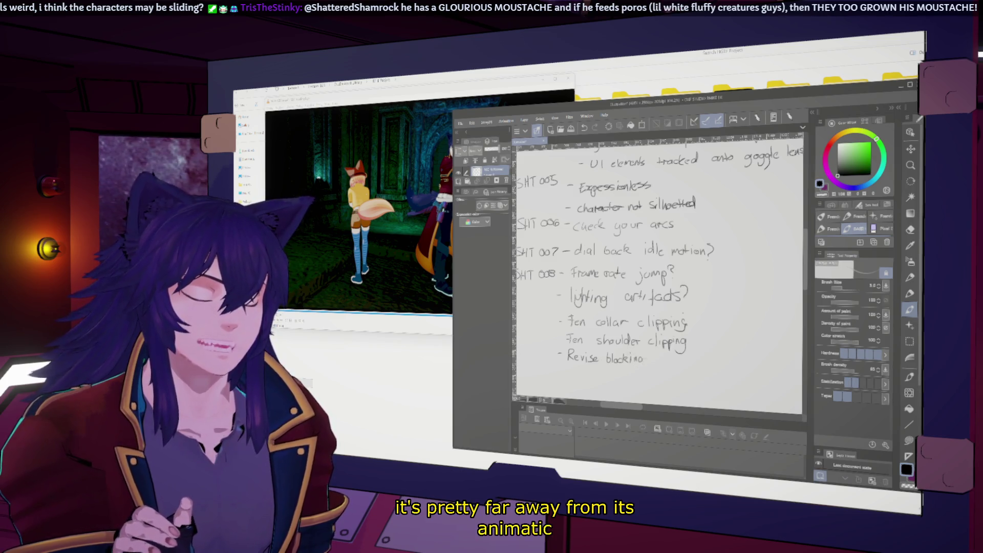
drag(641, 356, 637, 367)
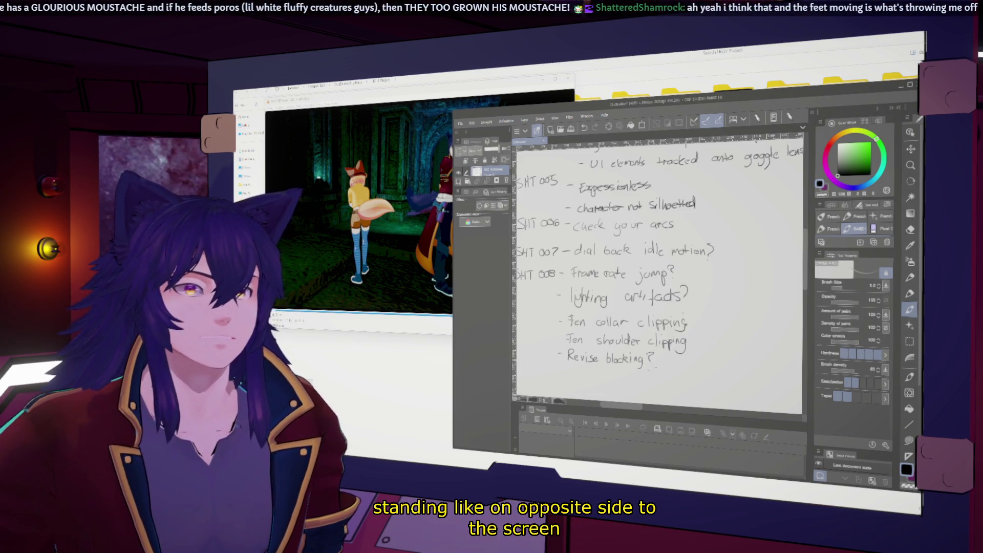
key(alt+Tab)
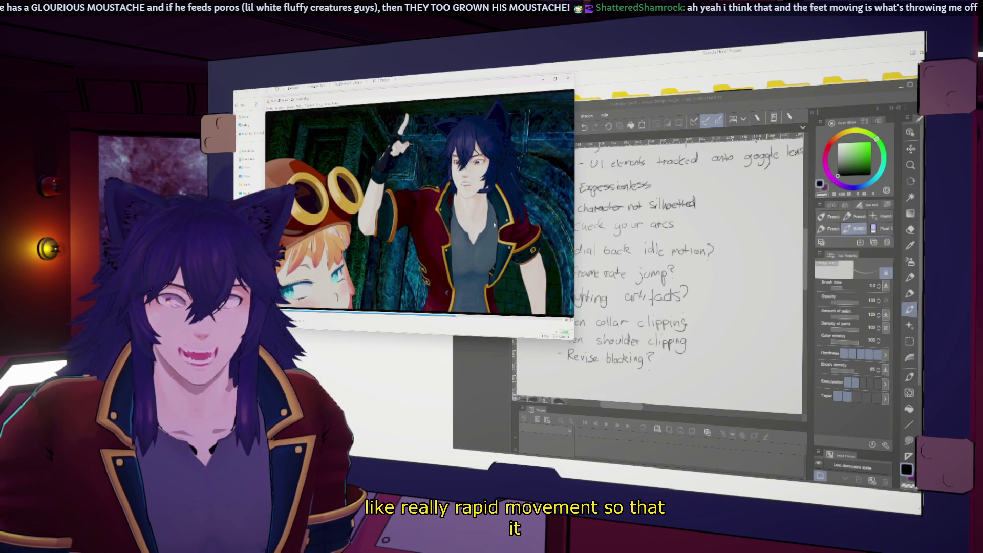
Replay and pause the shot, handwrite 'Retime camera?' on a new line, then show the video.
key(space)
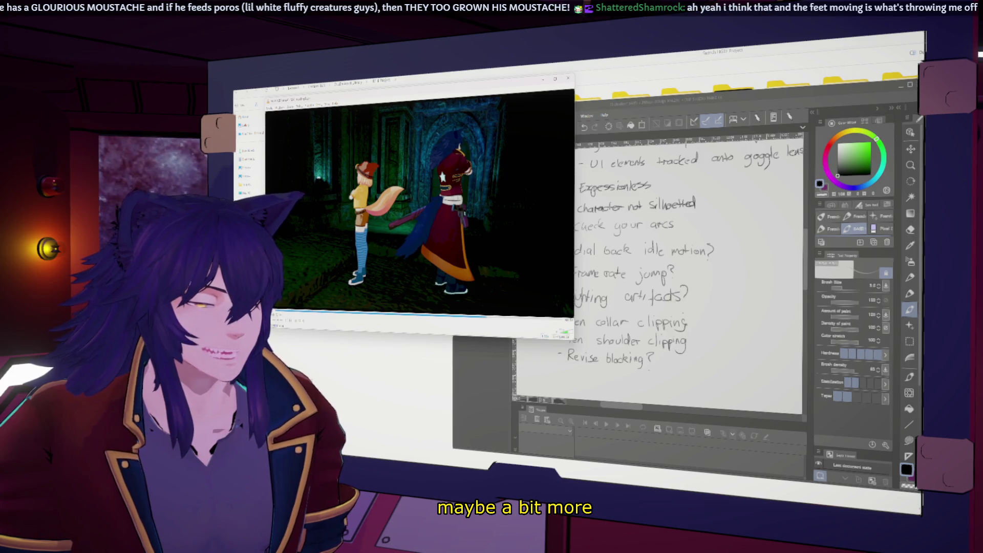
key(space)
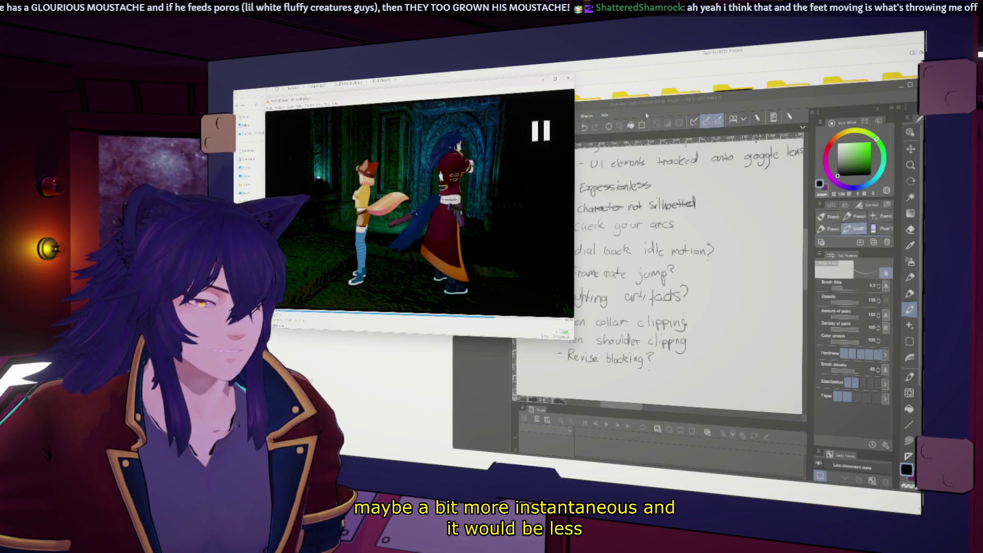
click(657, 108)
mouse_move(567, 370)
mouse_down()
mouse_move(573, 380)
mouse_move(620, 381)
mouse_up()
drag(621, 380, 629, 380)
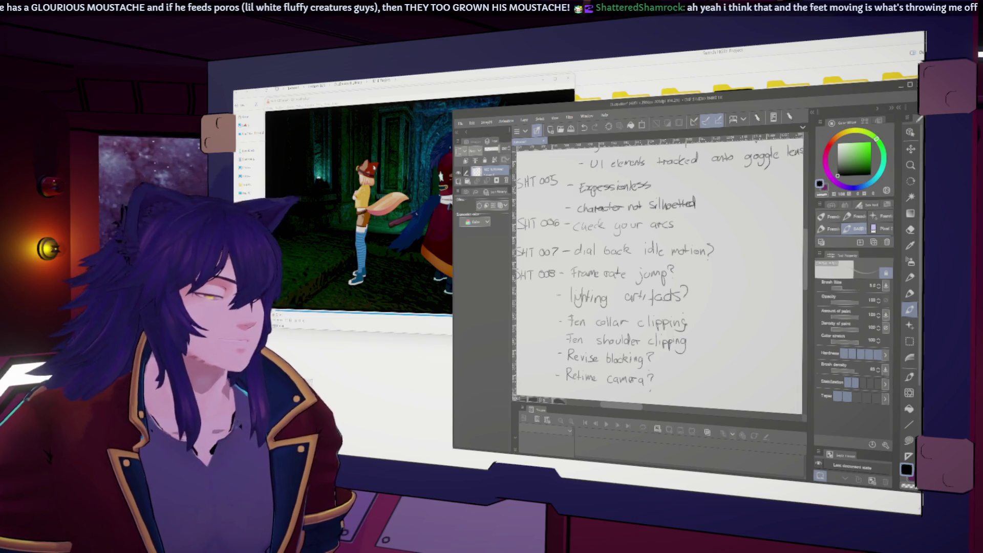
key(alt+Tab)
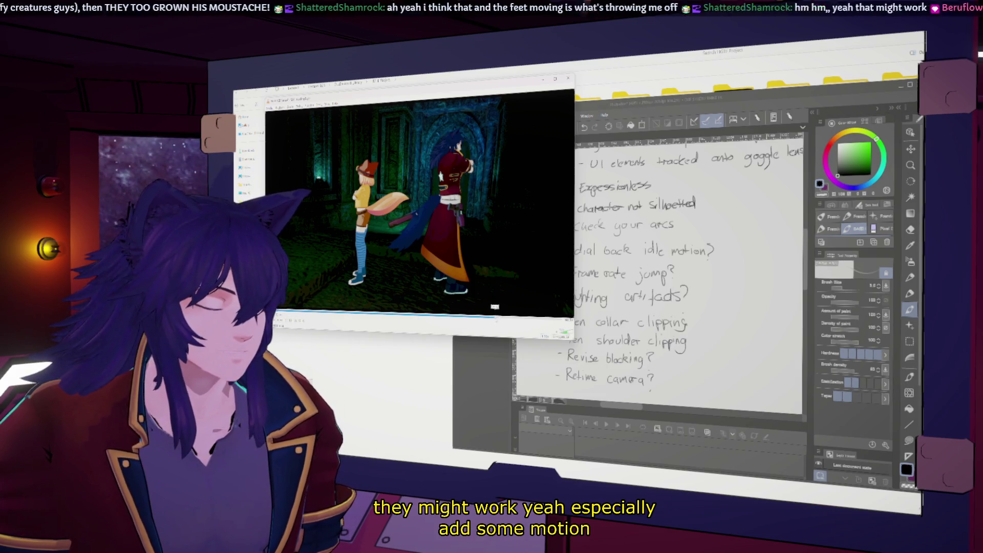
Handwrite 'Motion blur?' on the last note line and show the shot video full screen.
key(alt+Tab)
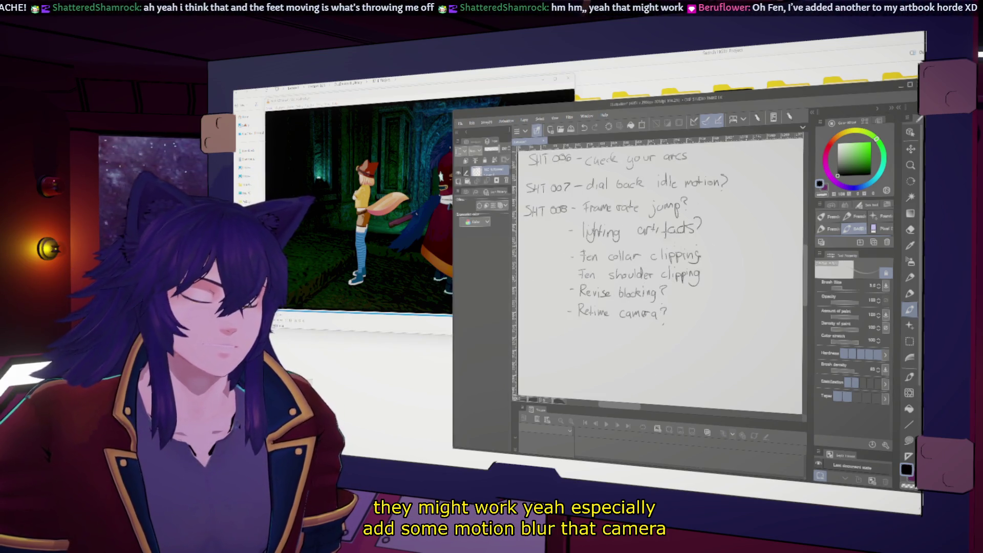
drag(578, 333, 640, 331)
click(640, 333)
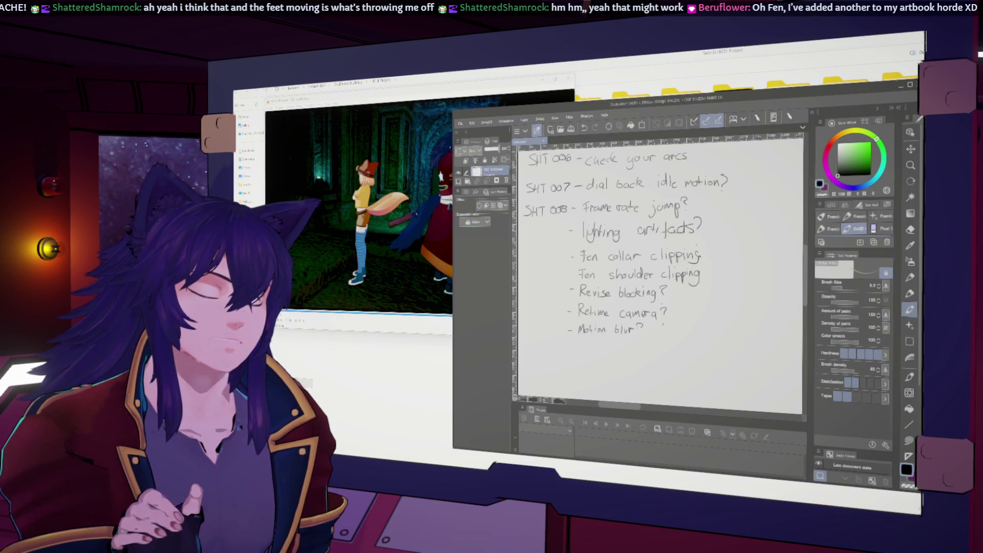
key(alt+Tab)
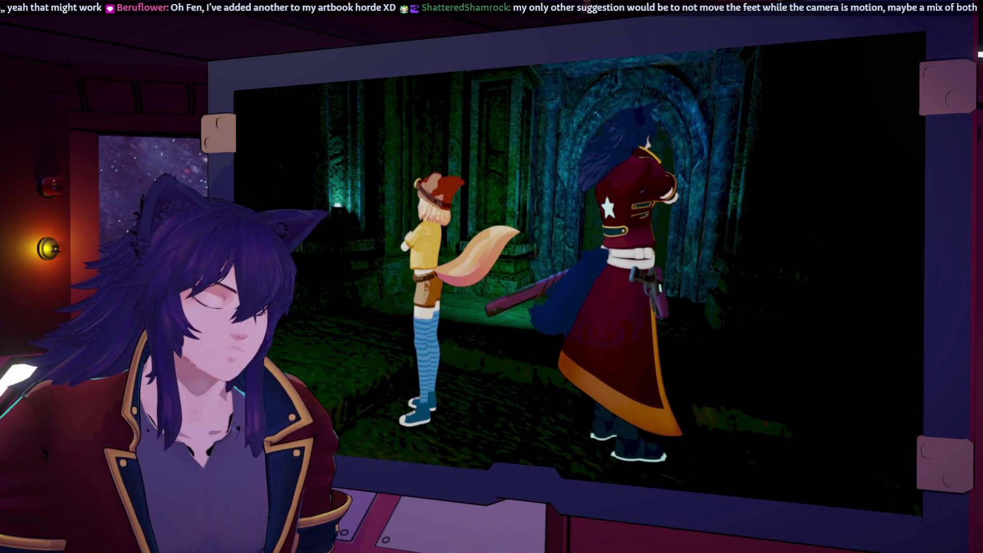
Pause and resume the shot video through the fist bump, then bring the notes canvas back in front.
key(space)
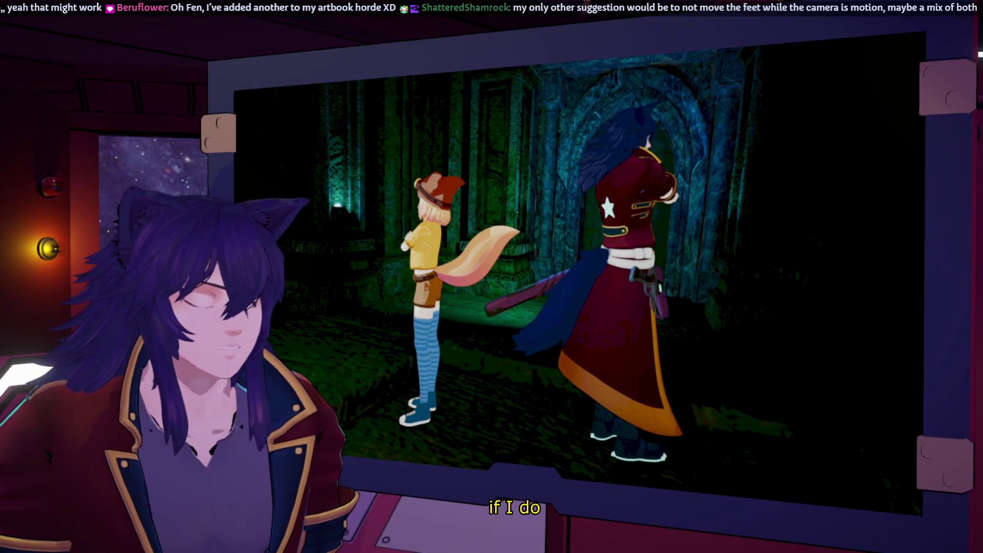
key(space)
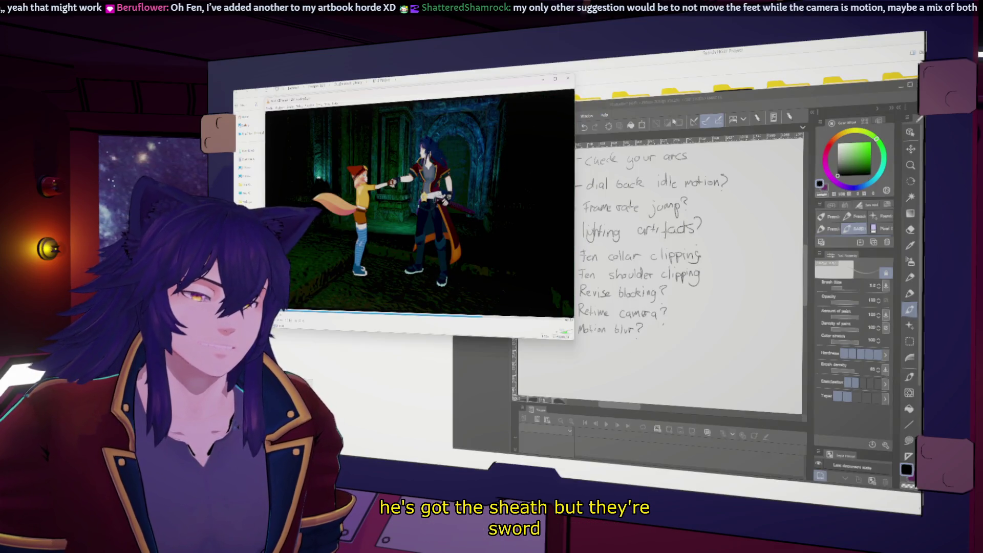
key(alt+Tab)
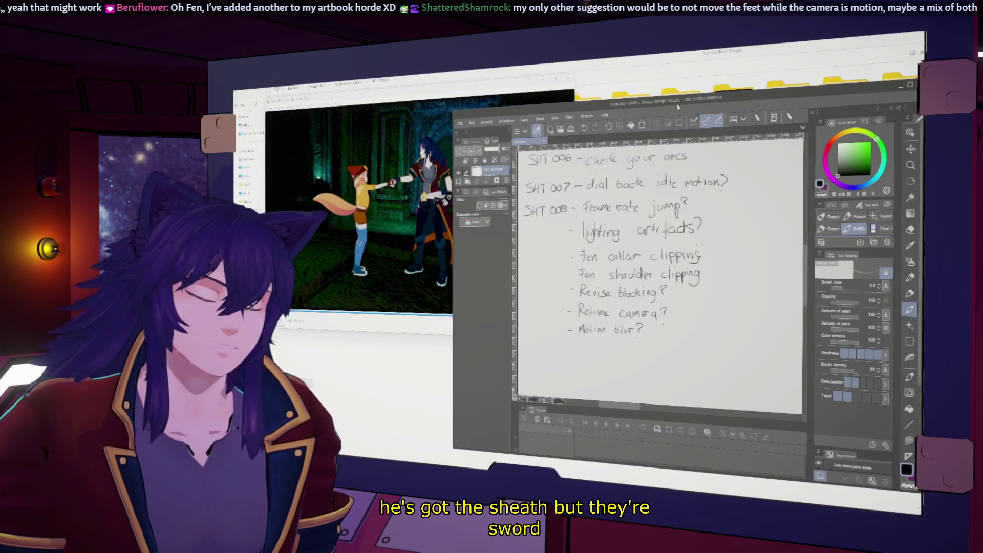
Start a bottom-line note, rewind the video to the close-up of both characters, pause it, and return to the notes.
drag(585, 342, 580, 350)
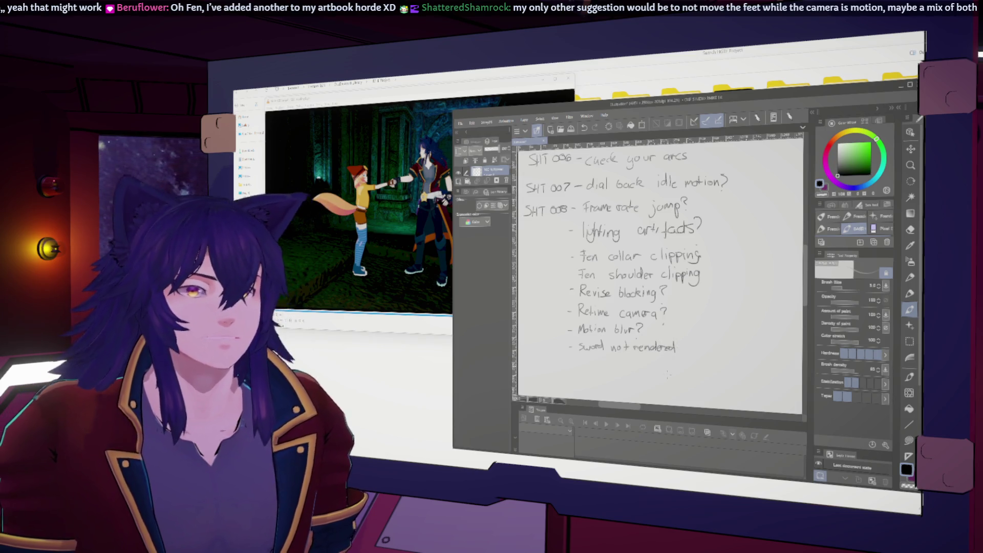
click(374, 294)
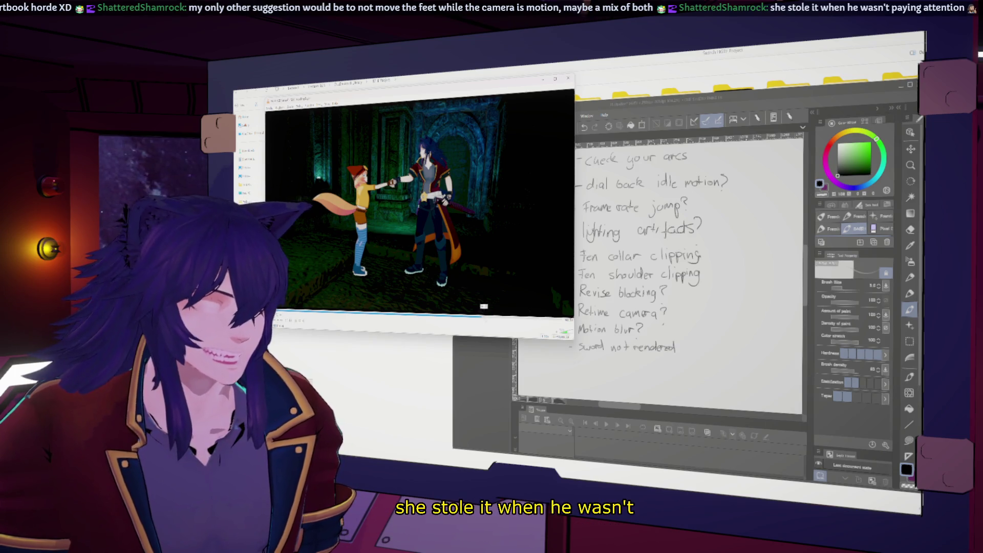
drag(482, 311, 440, 307)
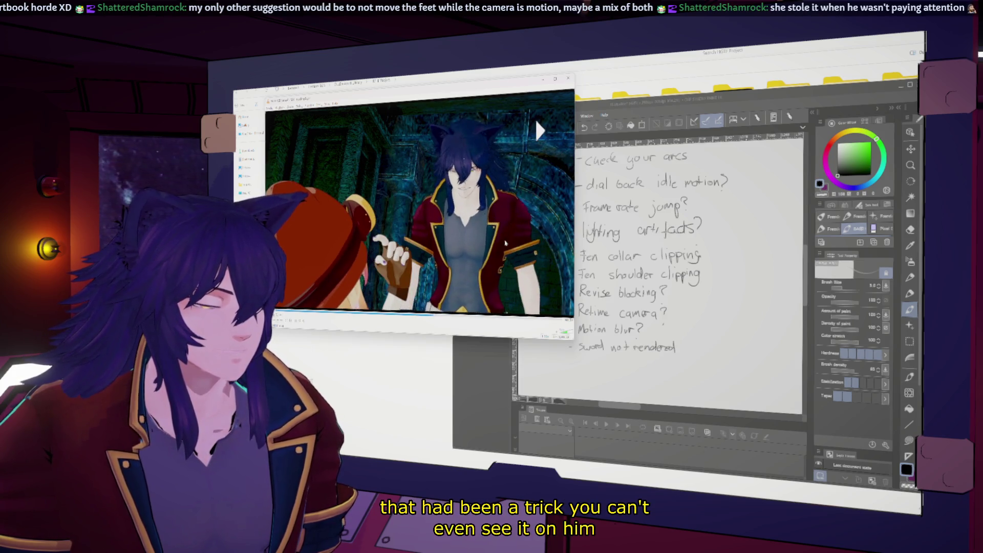
key(space)
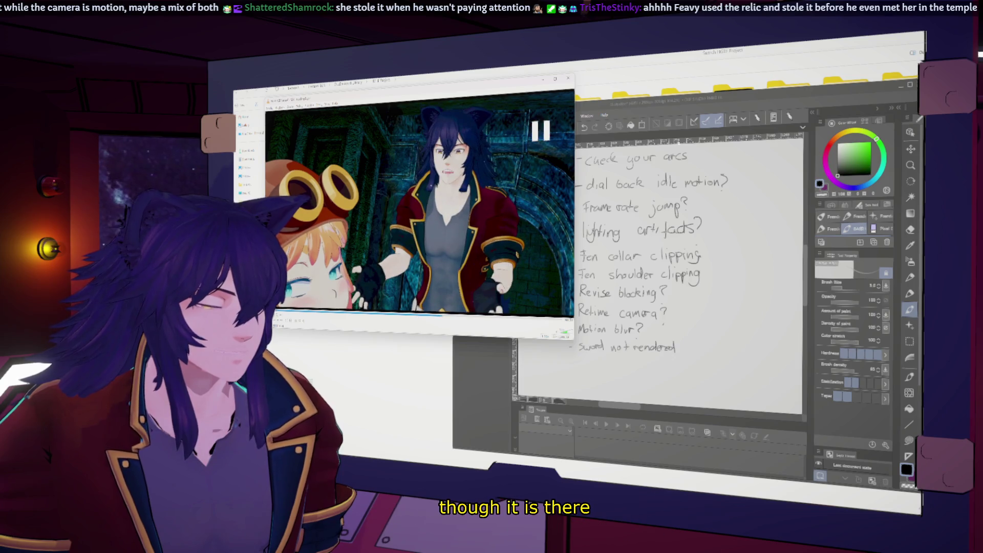
key(alt+Tab)
scroll(661, 269, up, 3)
scroll(677, 212, down, 2)
scroll(676, 212, down, 2)
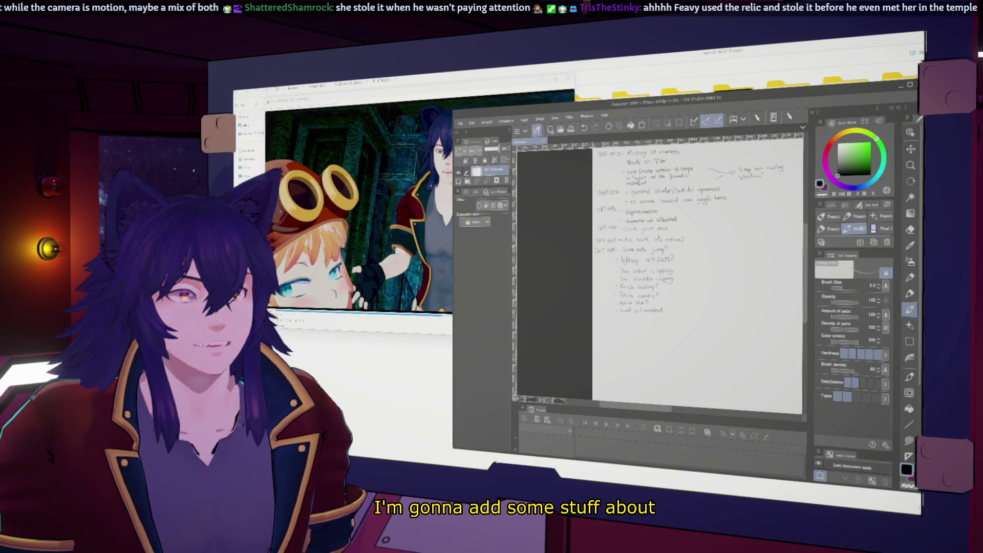
Select the SHT 008 notes with a rectangle and move them further down the page.
click(910, 340)
drag(554, 245, 679, 328)
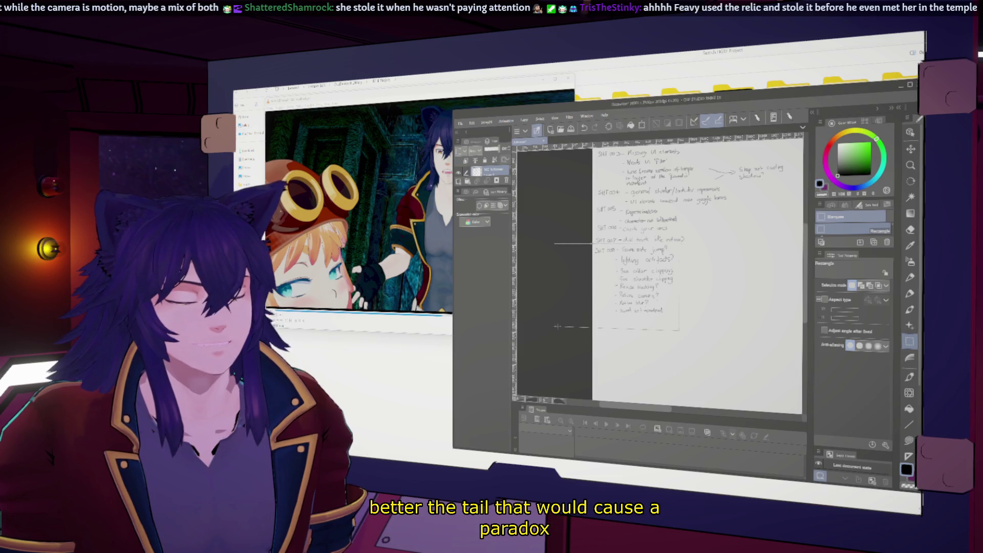
click(910, 148)
drag(615, 292, 614, 311)
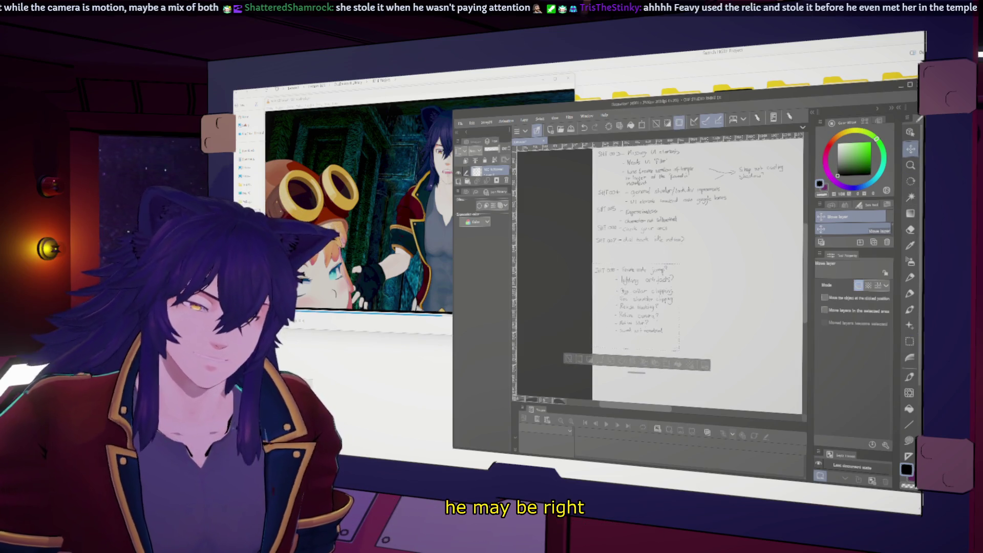
scroll(638, 231, up, 3)
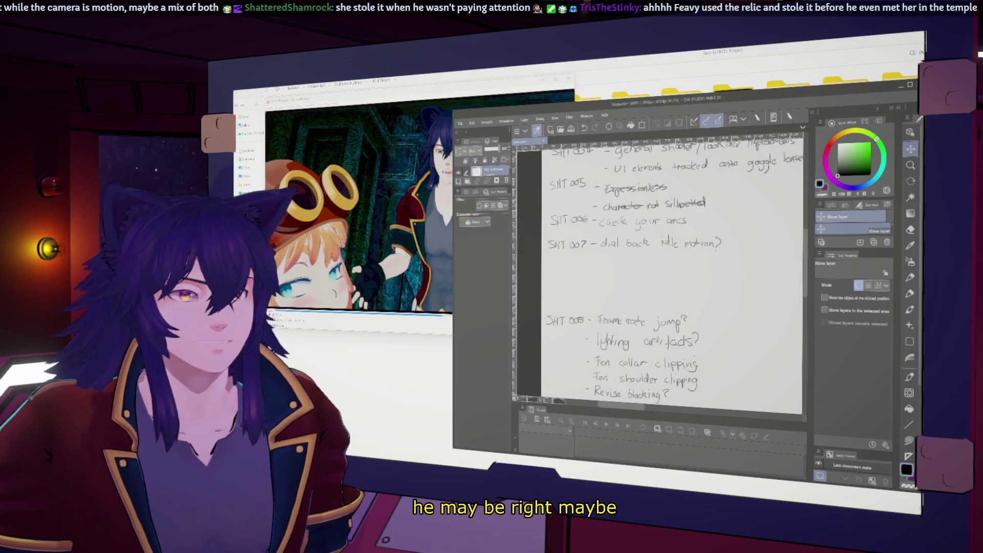
scroll(652, 263, up, 2)
Handwrite 'Fen jacket shoulder clipping' under SHT 007 with the pen.
key(p)
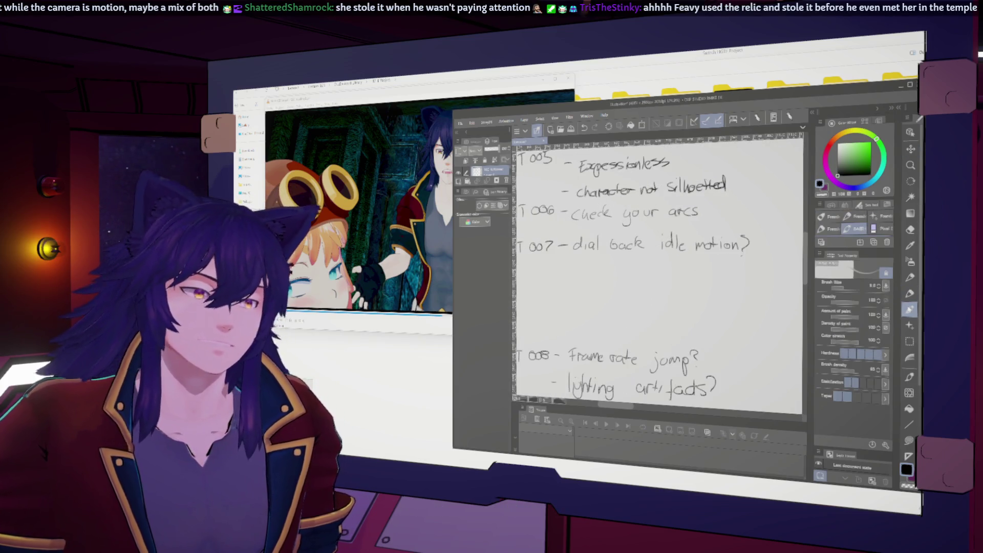
scroll(657, 269, down, 1)
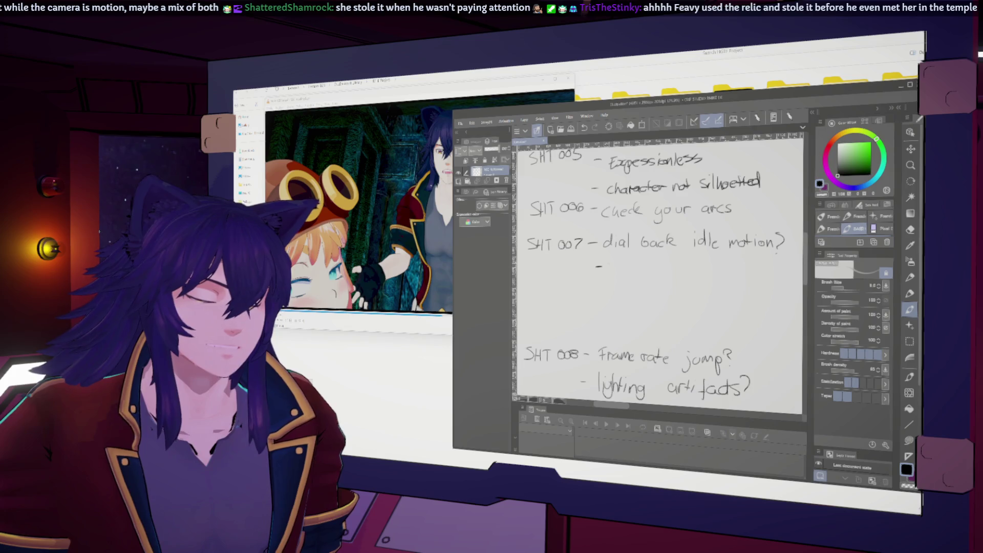
drag(607, 267, 612, 266)
drag(616, 272, 619, 265)
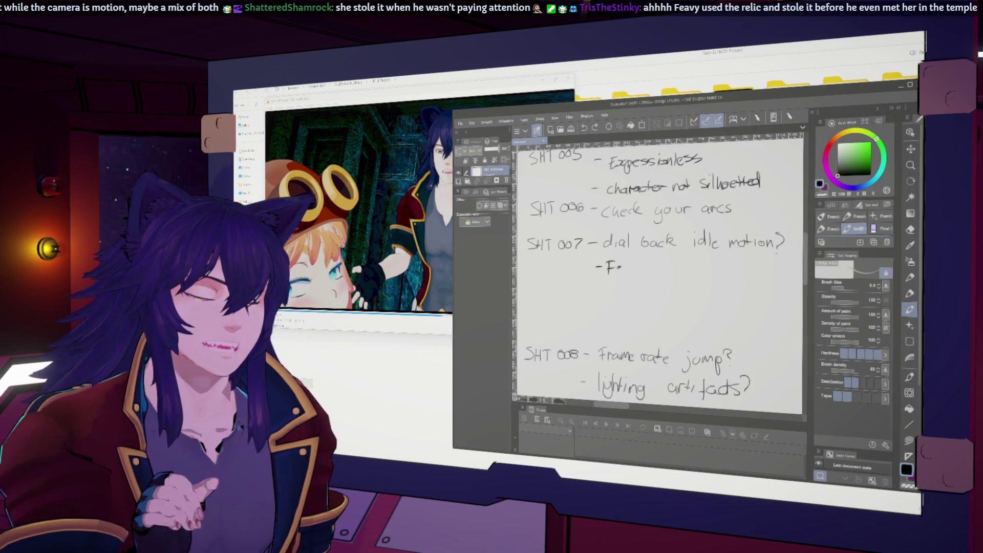
mouse_move(658, 266)
mouse_down()
mouse_move(655, 273)
mouse_move(680, 264)
mouse_move(736, 274)
mouse_move(744, 265)
mouse_up()
mouse_move(661, 269)
mouse_down()
mouse_move(576, 268)
mouse_move(617, 299)
mouse_up()
drag(660, 269, 658, 278)
drag(694, 303, 692, 314)
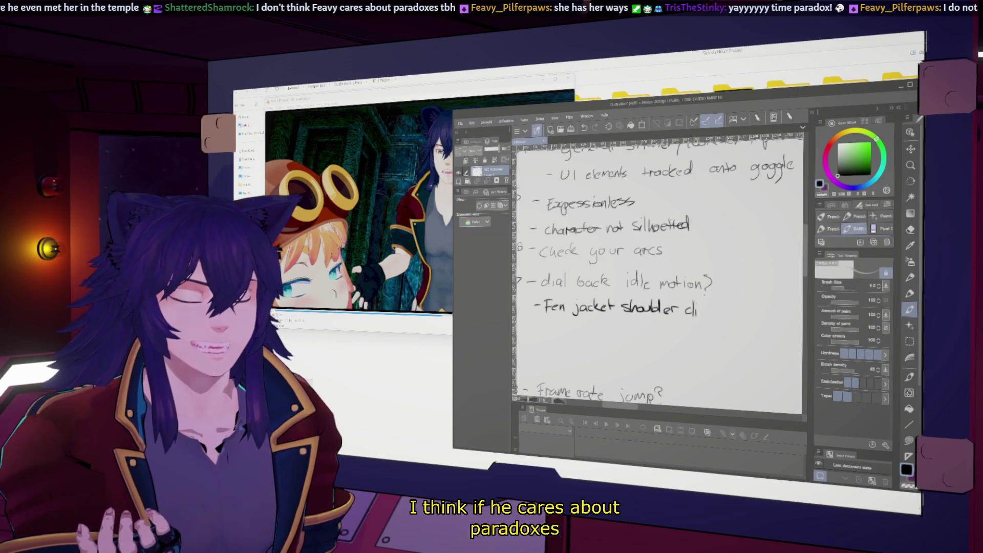
drag(704, 308, 725, 310)
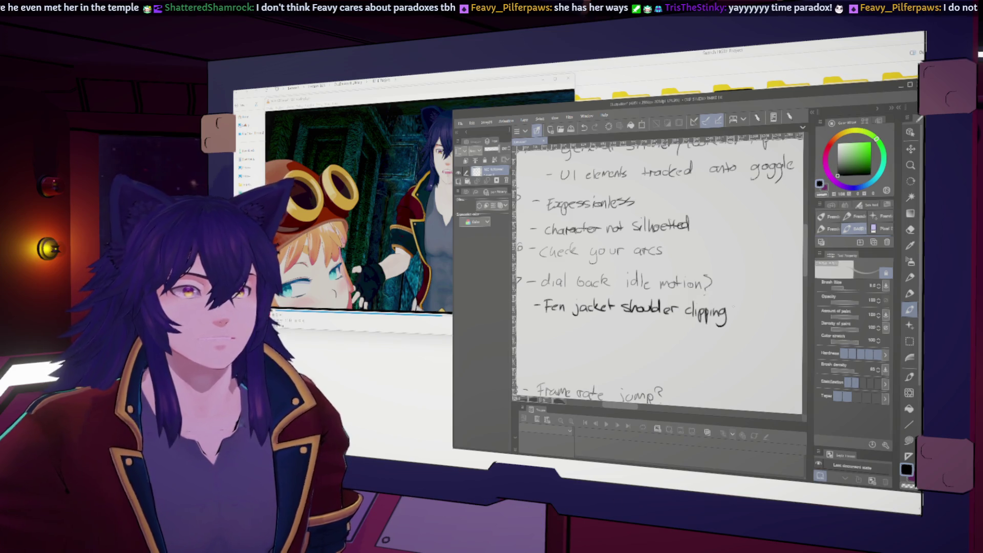
scroll(660, 273, down, 3)
scroll(660, 273, down, 3)
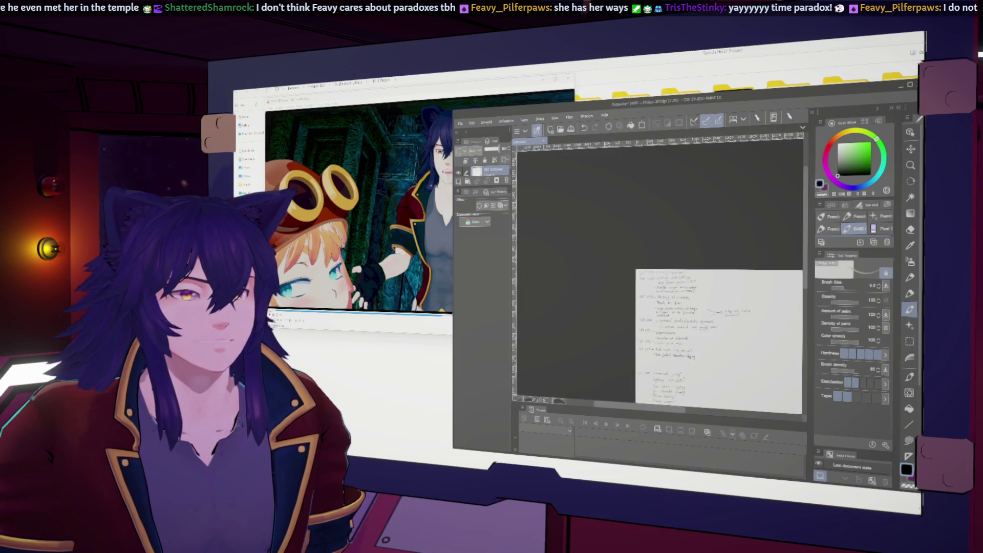
scroll(692, 292, up, 3)
click(534, 118)
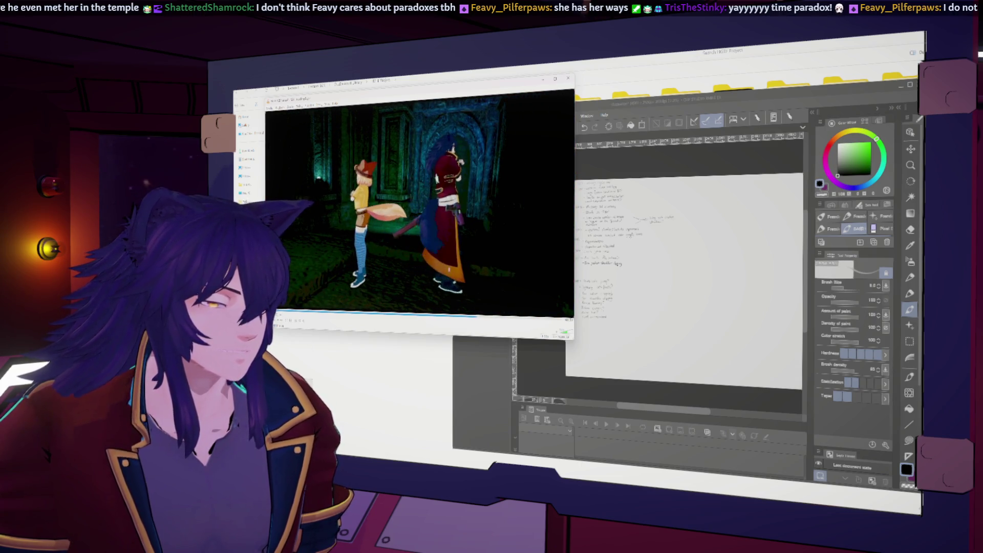
Replay the back-view shot fullscreen, toggle out to compare with the notes, and end on the notes canvas in front.
click(429, 239)
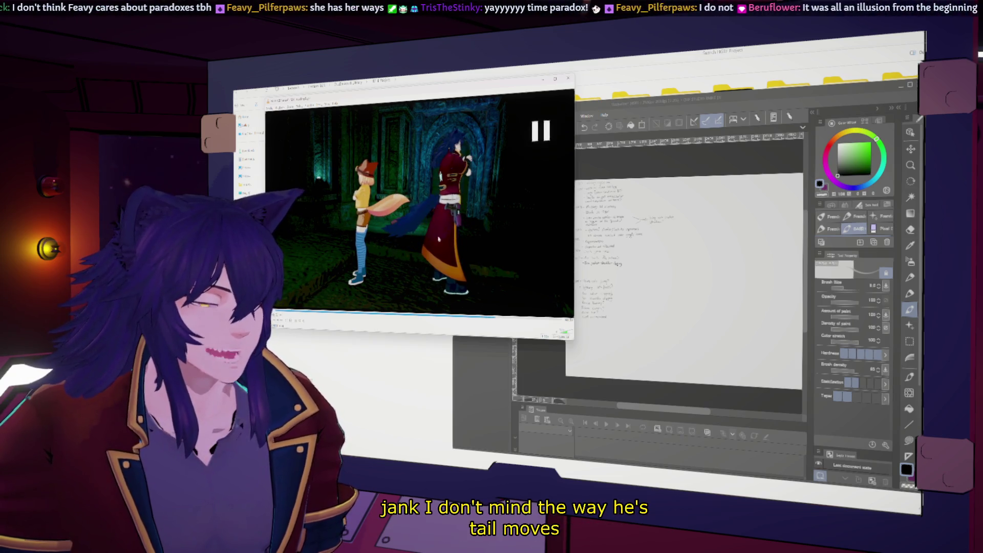
click(441, 177)
double_click(495, 307)
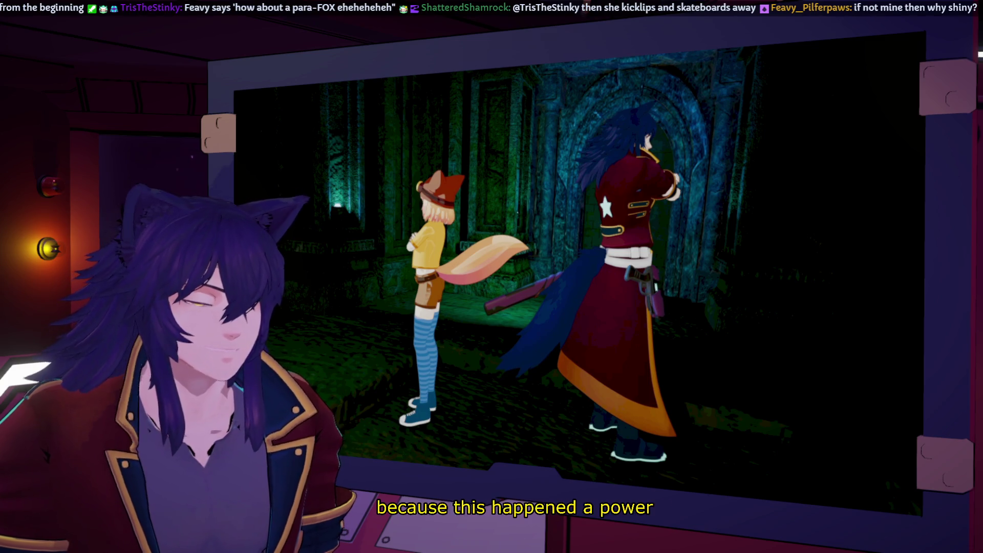
key(Escape)
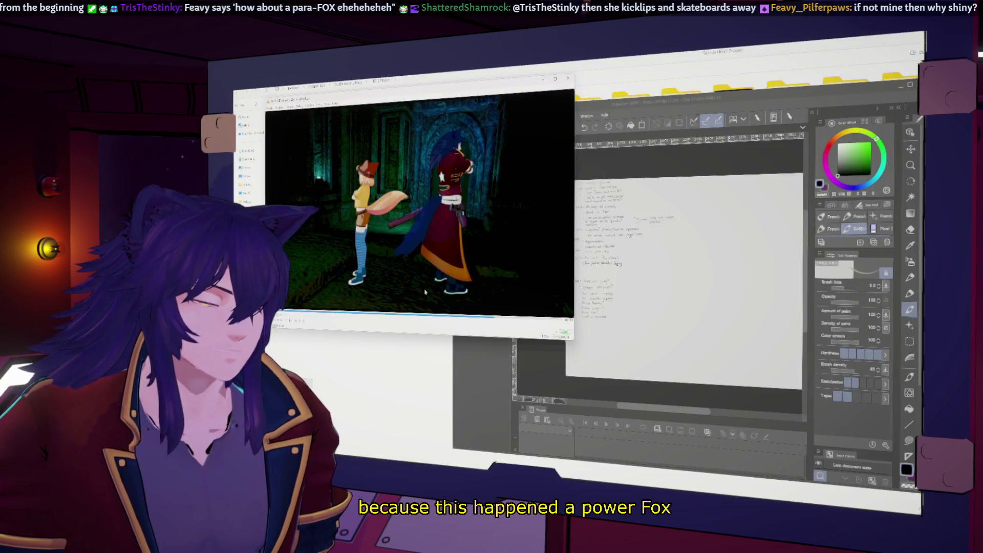
key(f)
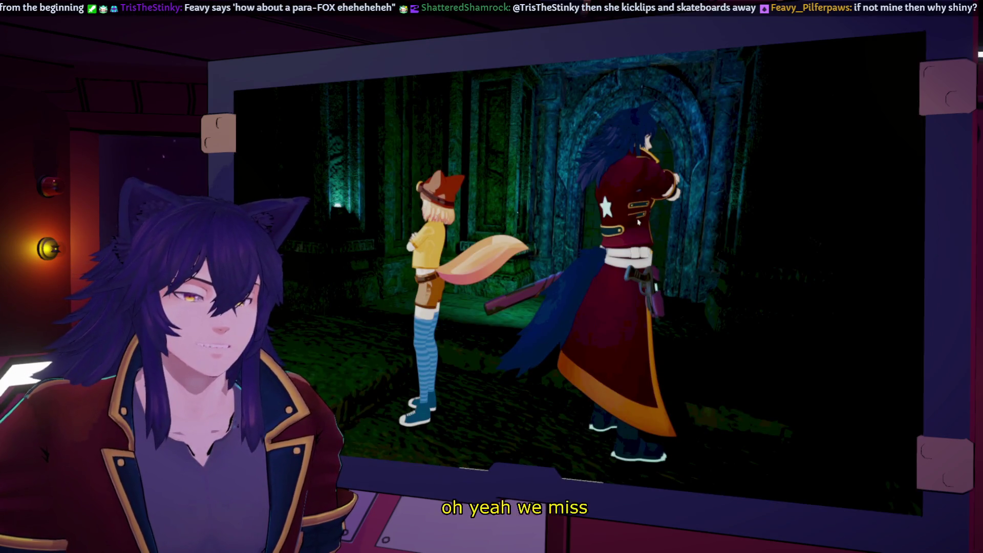
key(Escape)
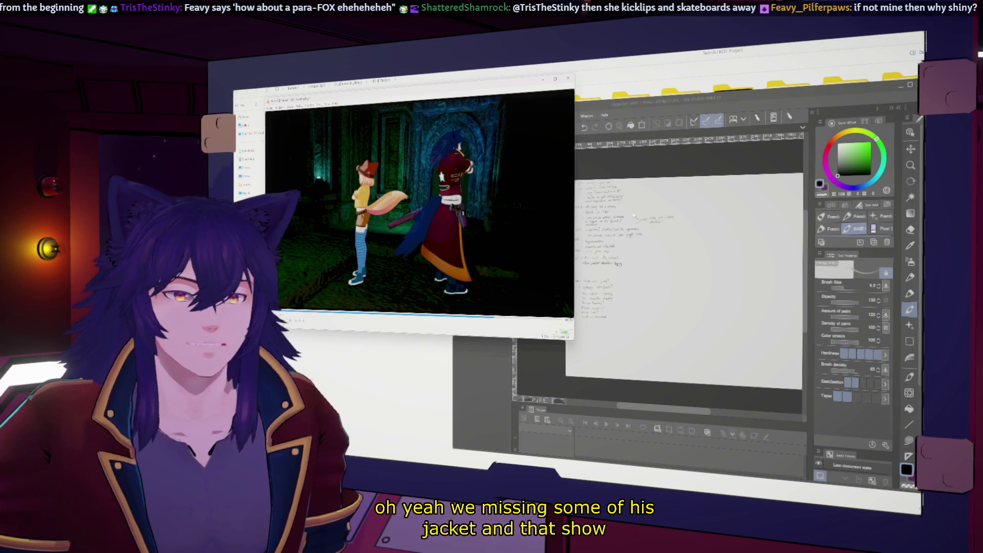
click(728, 105)
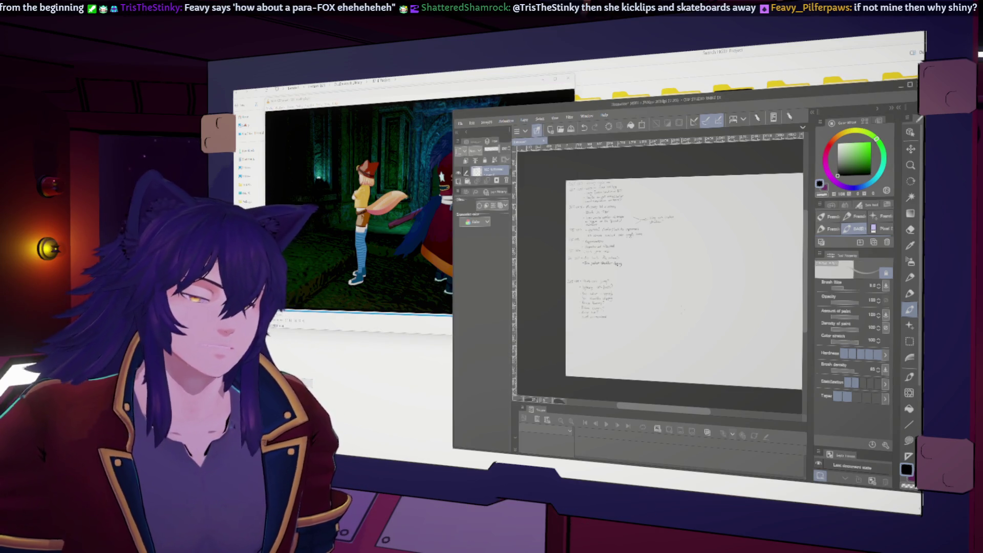
scroll(597, 329, up, 2)
scroll(599, 329, up, 2)
scroll(598, 329, up, 1)
scroll(660, 277, up, 1)
scroll(660, 276, up, 1)
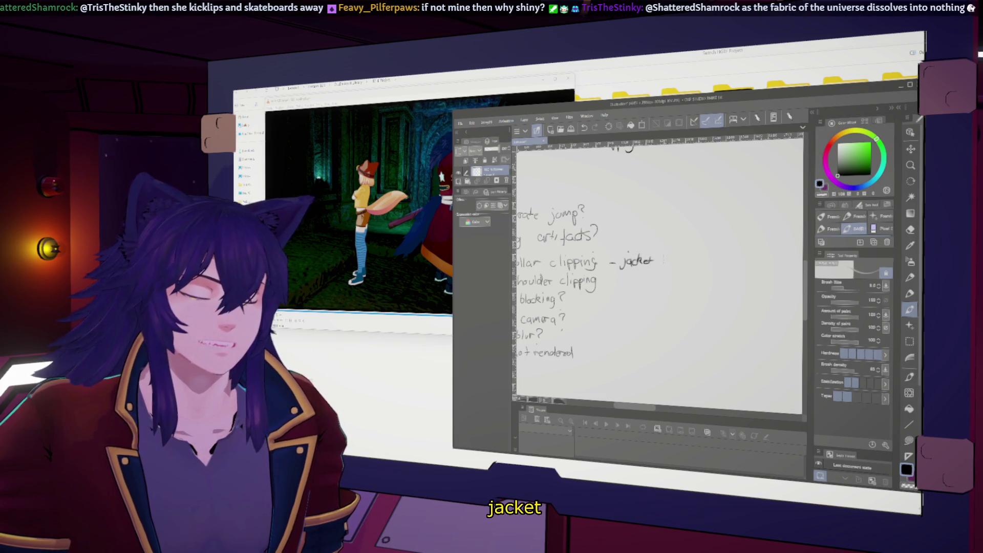
Write 'jacket clipping (straps on ribs)', shrink the video to a window, and drag Clip Studio aside to uncover the shot folder.
mouse_move(672, 258)
mouse_down()
mouse_move(675, 268)
mouse_move(694, 267)
mouse_up()
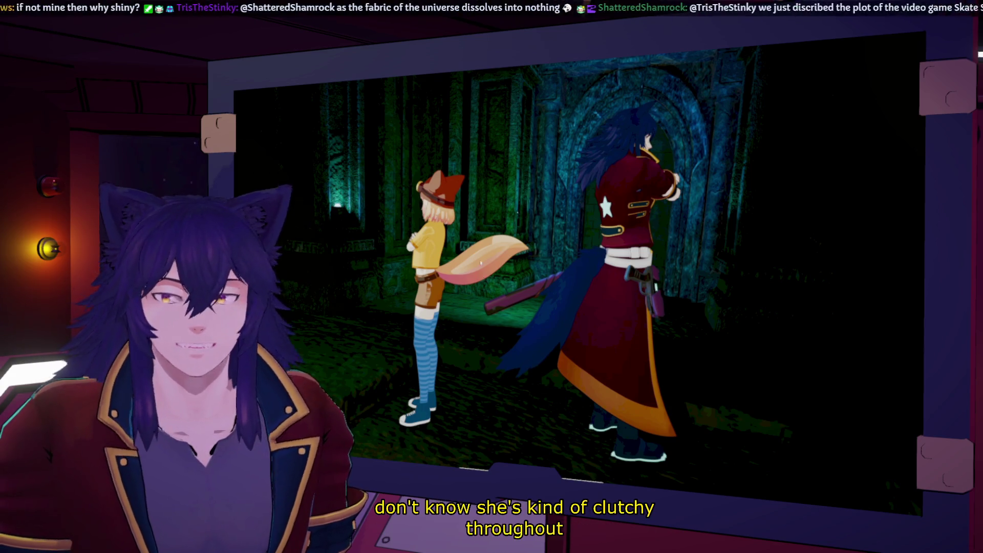
key(Escape)
key(alt+Tab)
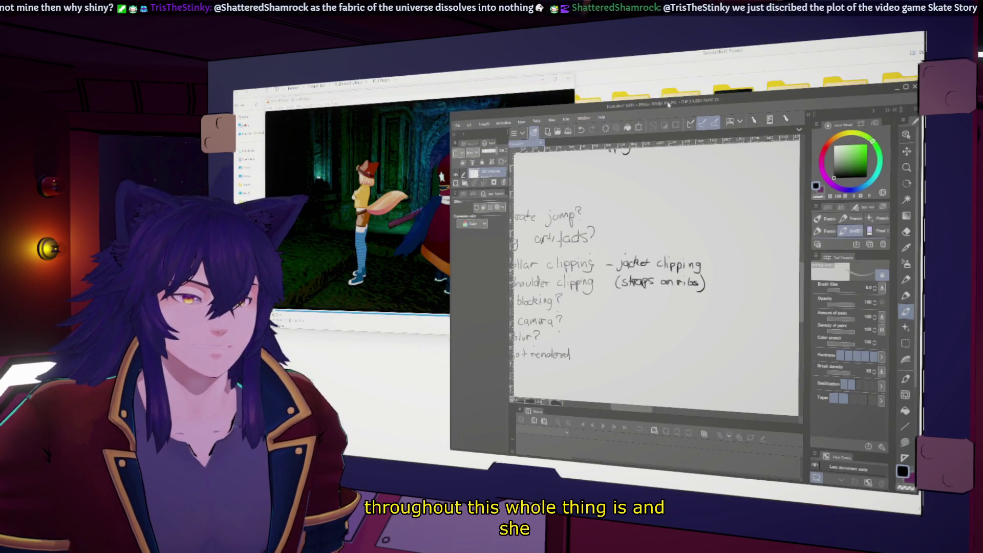
mouse_move(820, 159)
mouse_down()
mouse_move(922, 170)
mouse_move(907, 129)
mouse_up()
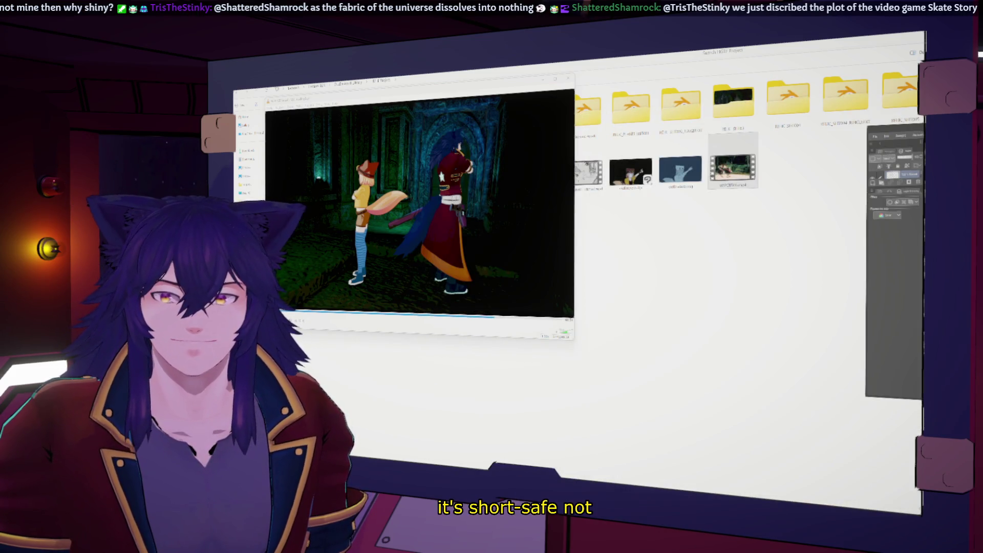
Play HG_Animatic_retimed.mp4 from the shot folder, then close the player.
click(482, 132)
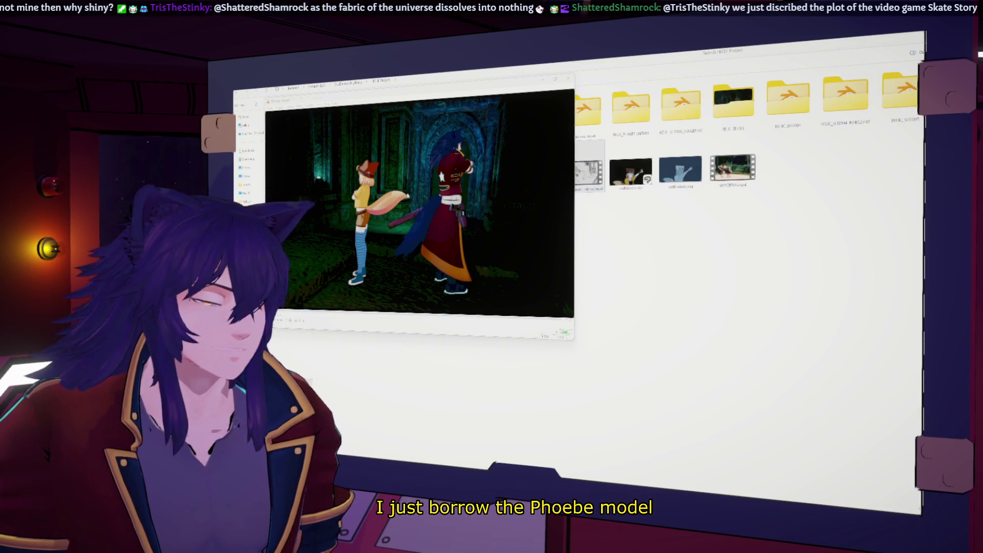
double_click(588, 171)
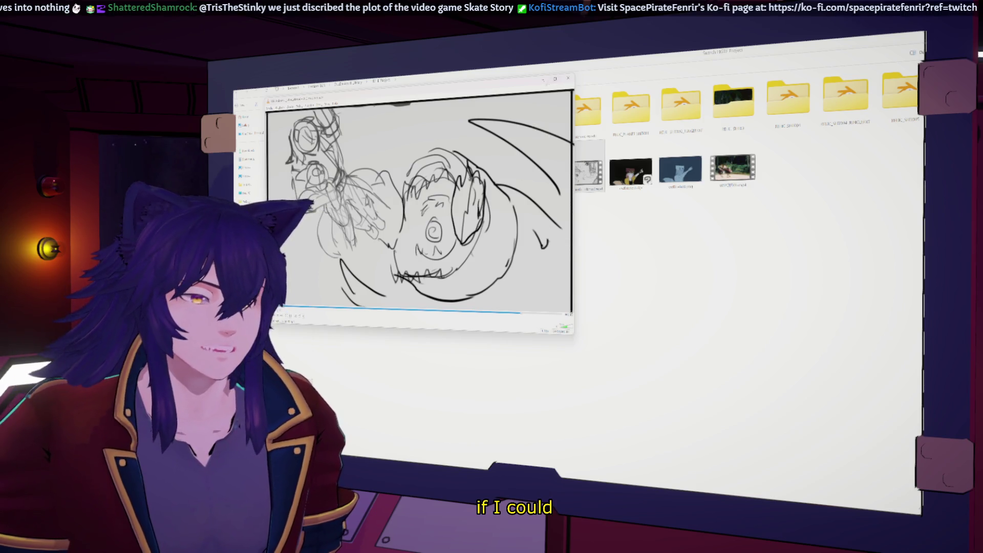
key(alt+F4)
key(alt+F4)
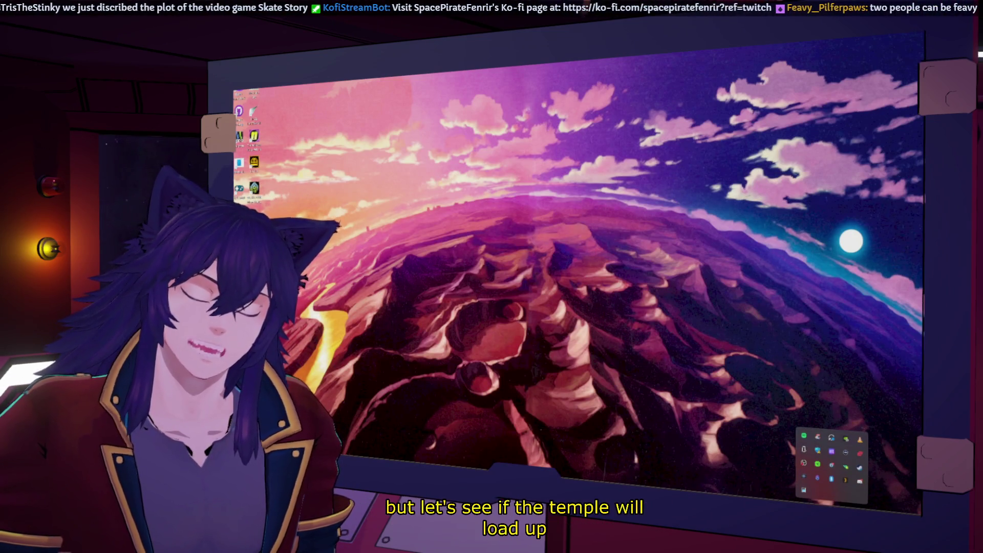
Launch Blender from the Steam tray icon's context menu.
right_click(831, 479)
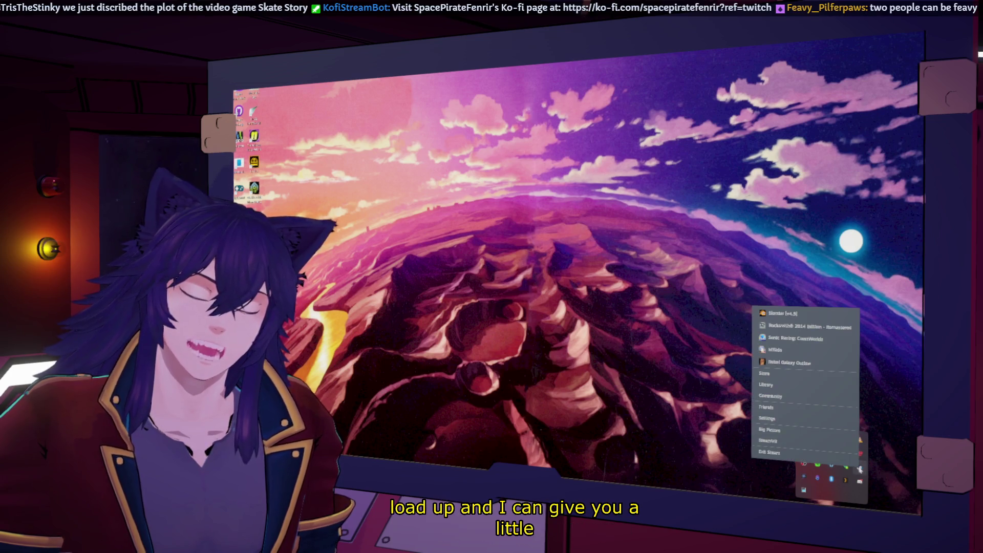
click(784, 313)
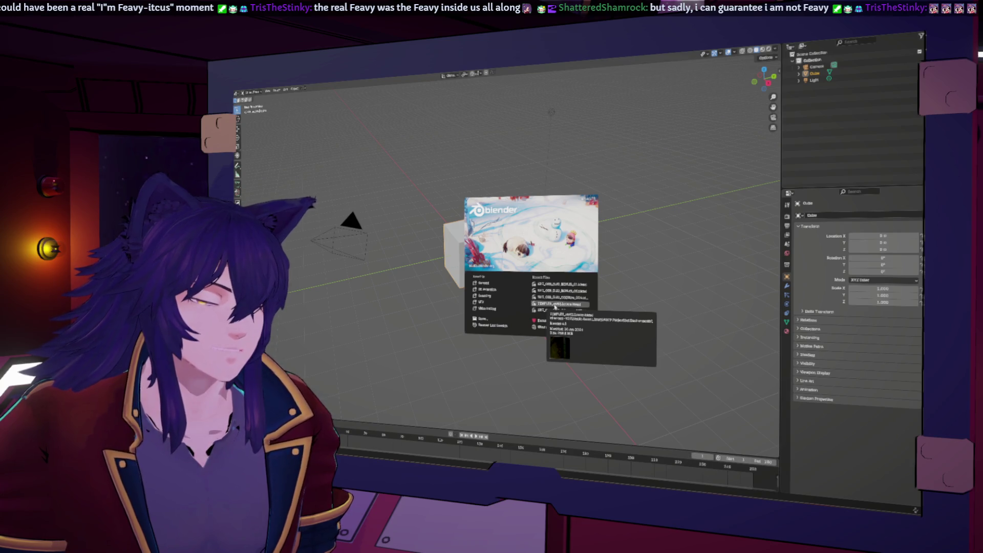
Load the recent temple arch .blend project and render a preview frame with F12, then dismiss it.
click(555, 305)
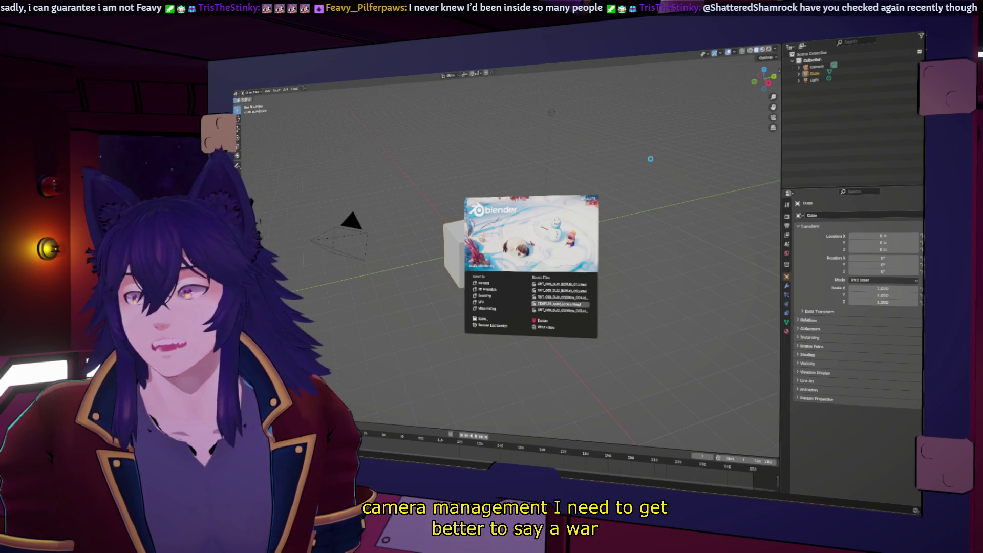
click(561, 305)
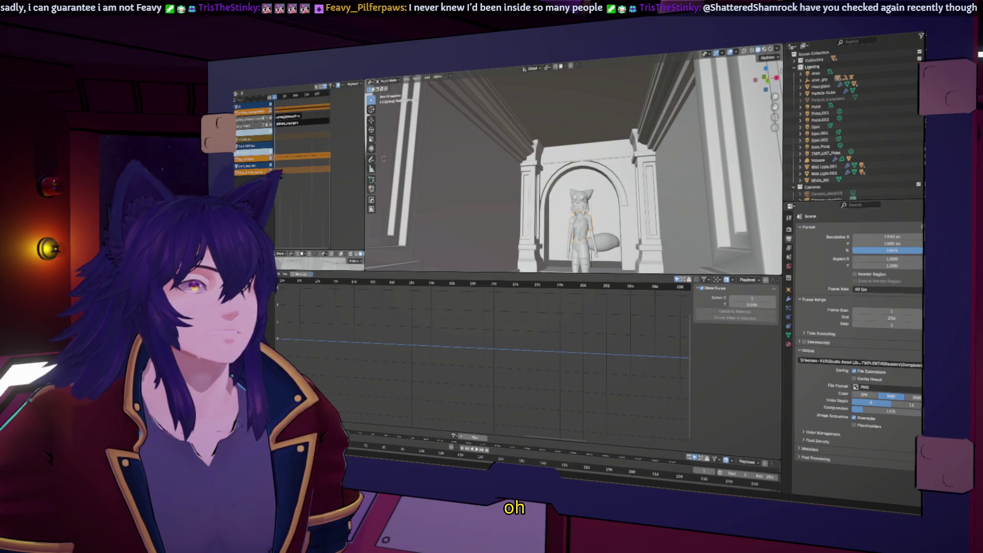
key(F12)
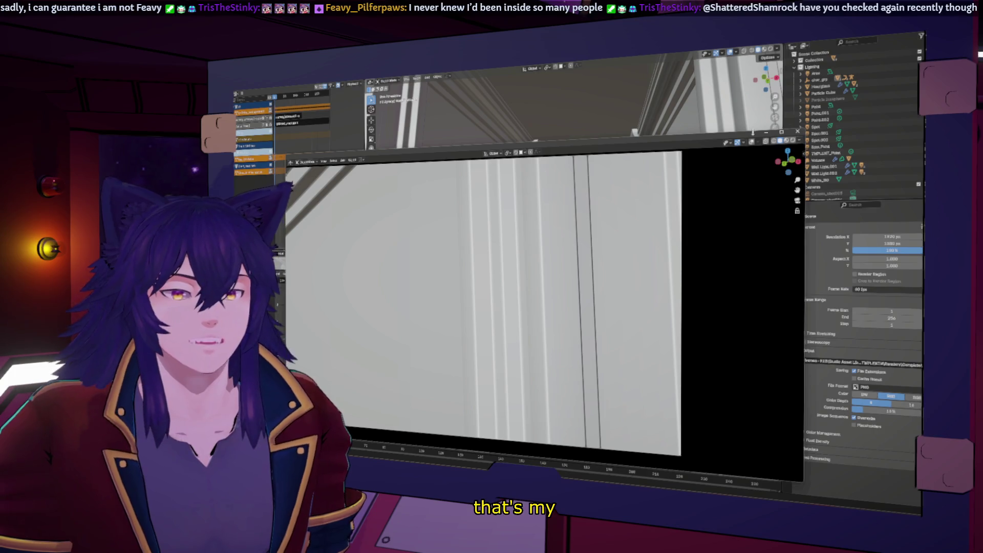
key(Escape)
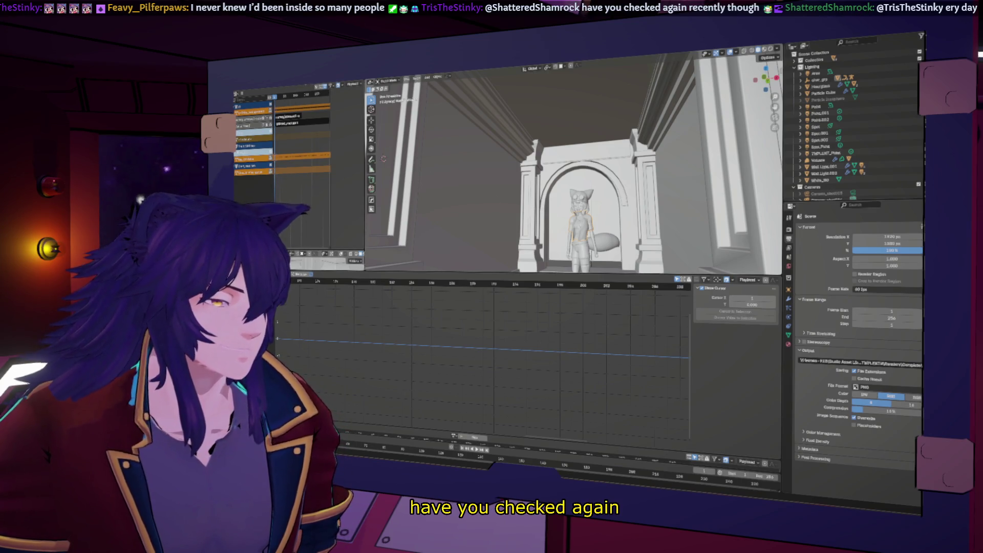
Play the close-up camera animation, orbit into the green stone tunnel, then quit Blender past the unsaved-changes prompt.
key(ctrl+Page_Up)
key(space)
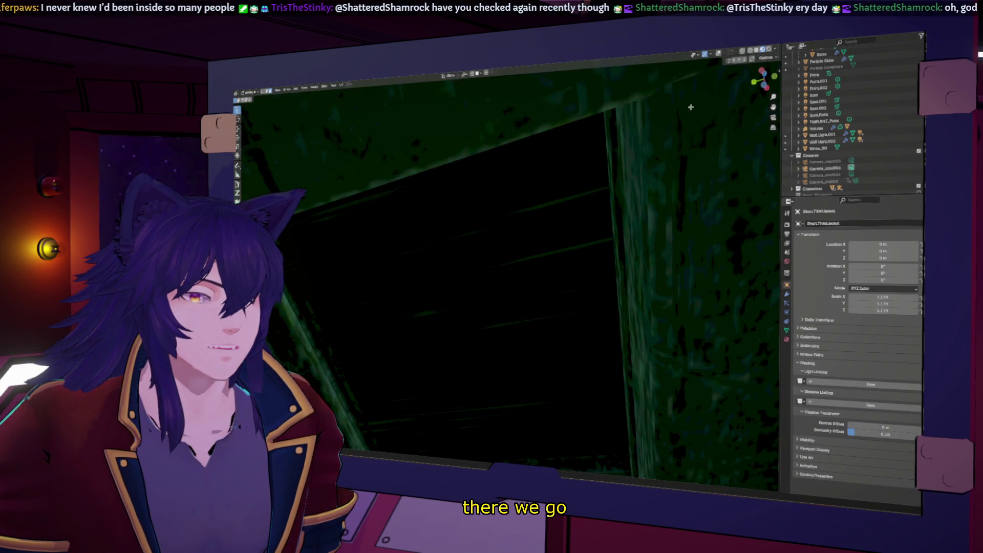
scroll(507, 269, up, 3)
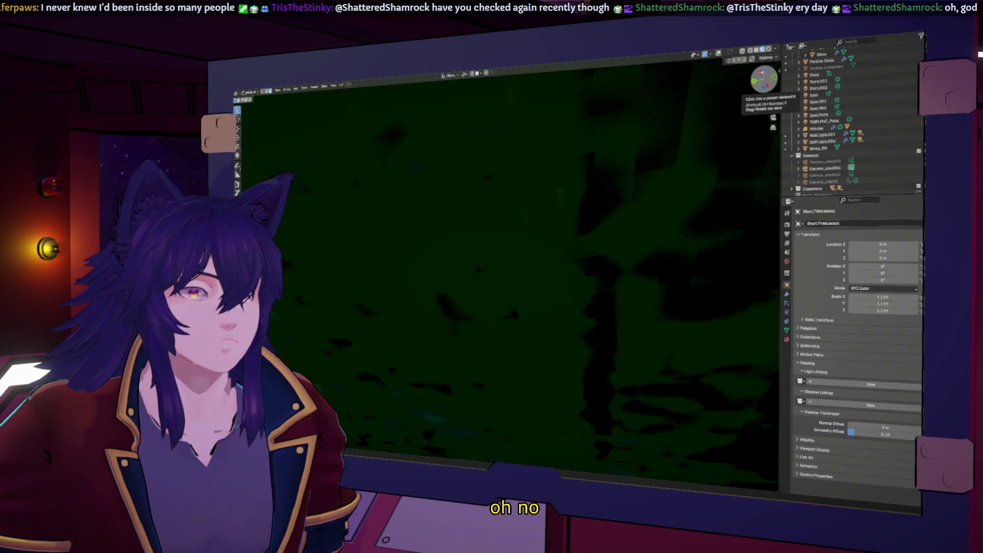
drag(765, 83, 625, 346)
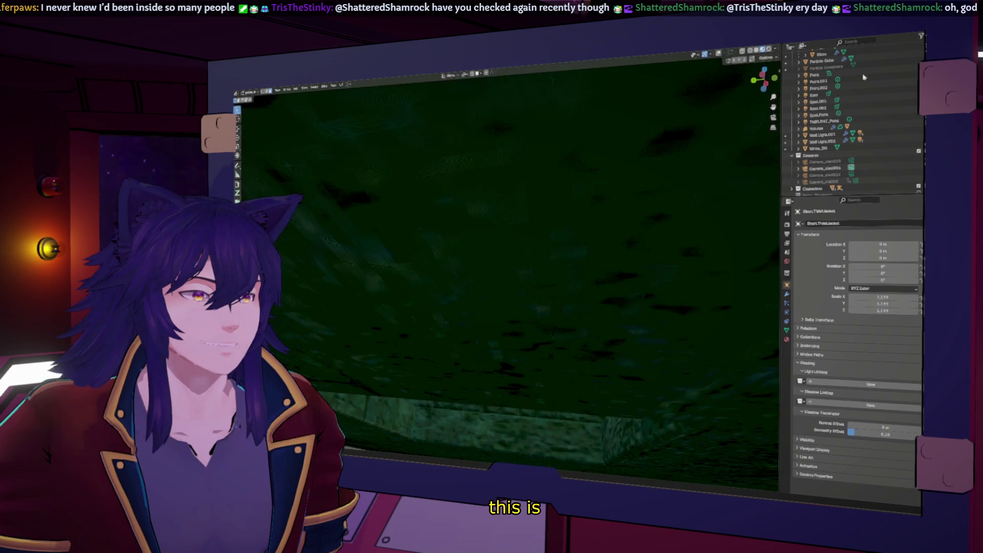
drag(632, 246, 251, 104)
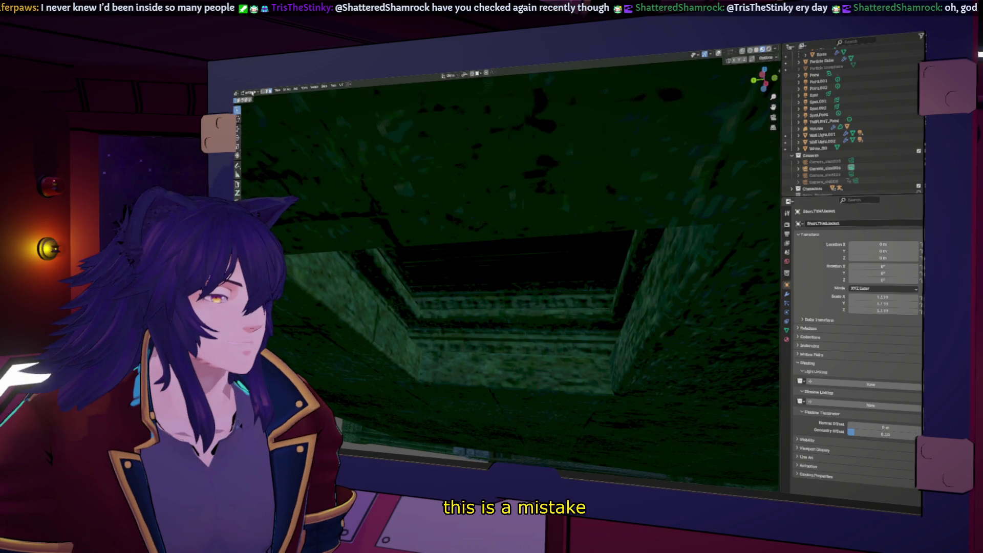
click(469, 134)
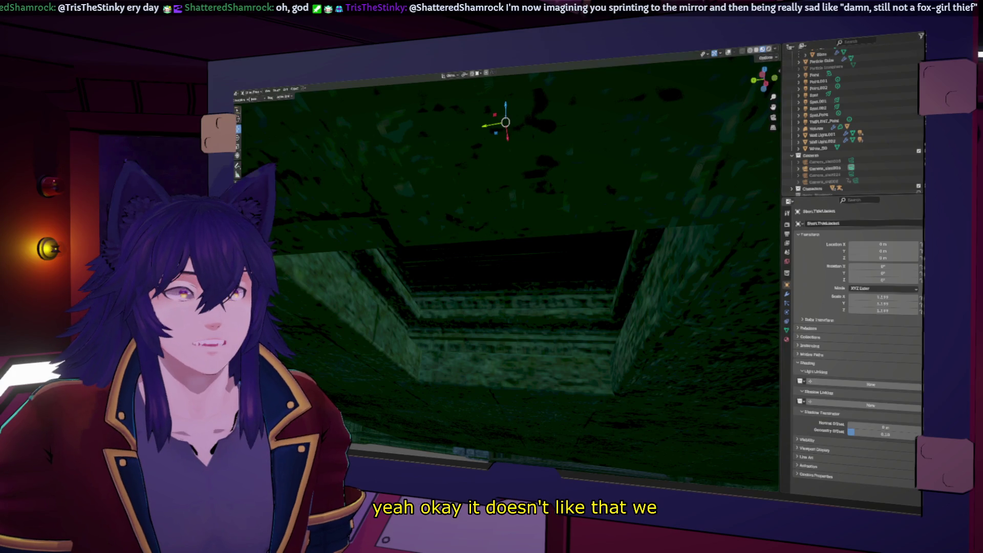
key(ctrl+q)
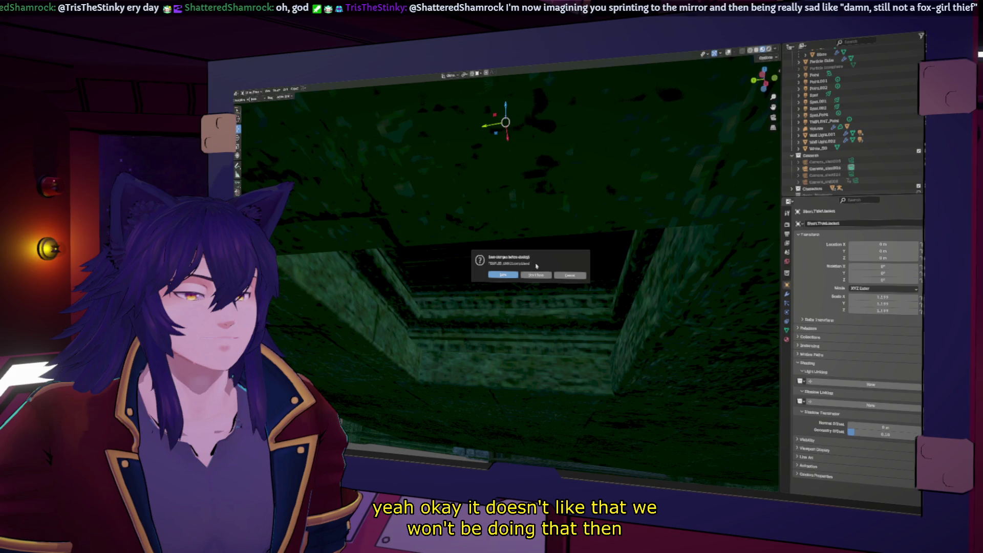
click(536, 276)
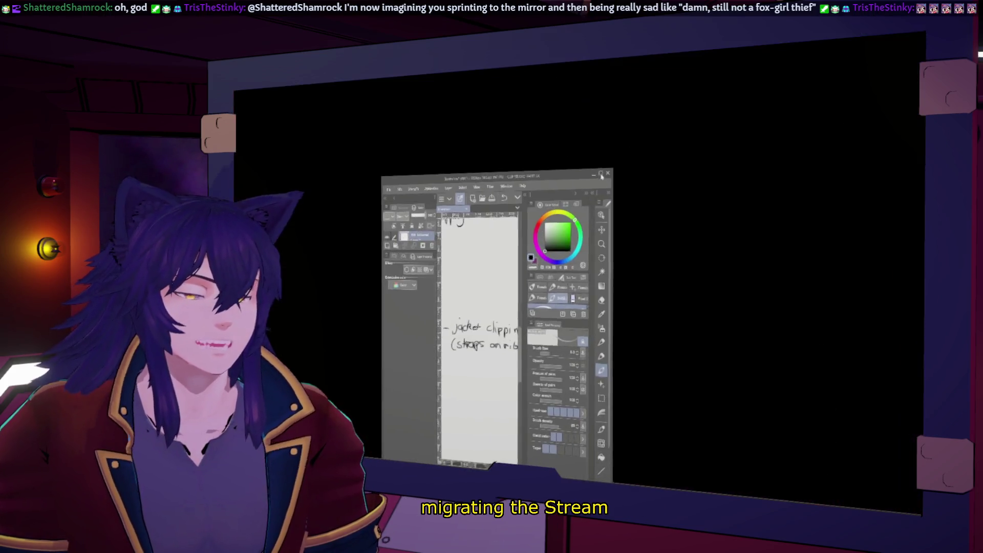
Maximize the Clip Studio Paint window so the notes canvas fills the screen.
click(601, 176)
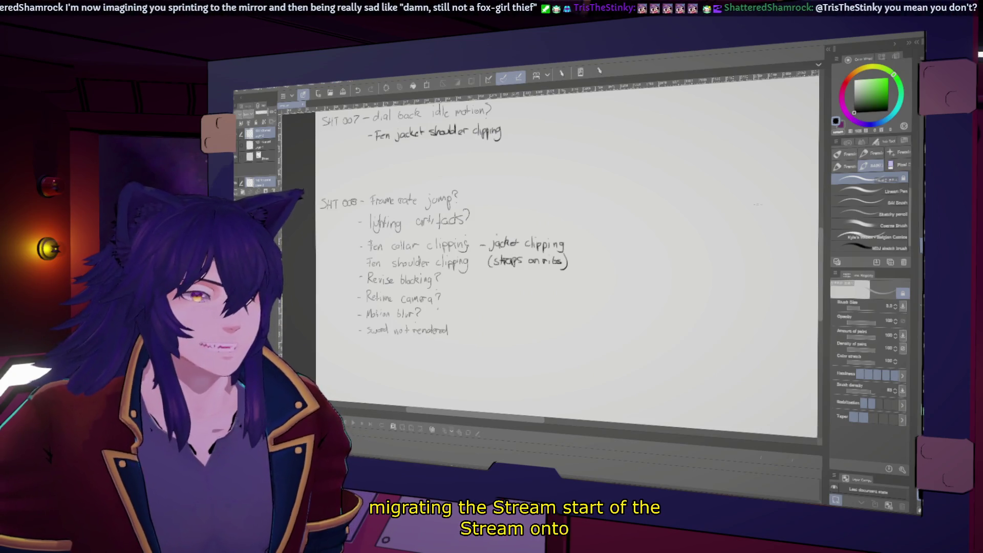
scroll(568, 253, up, 1)
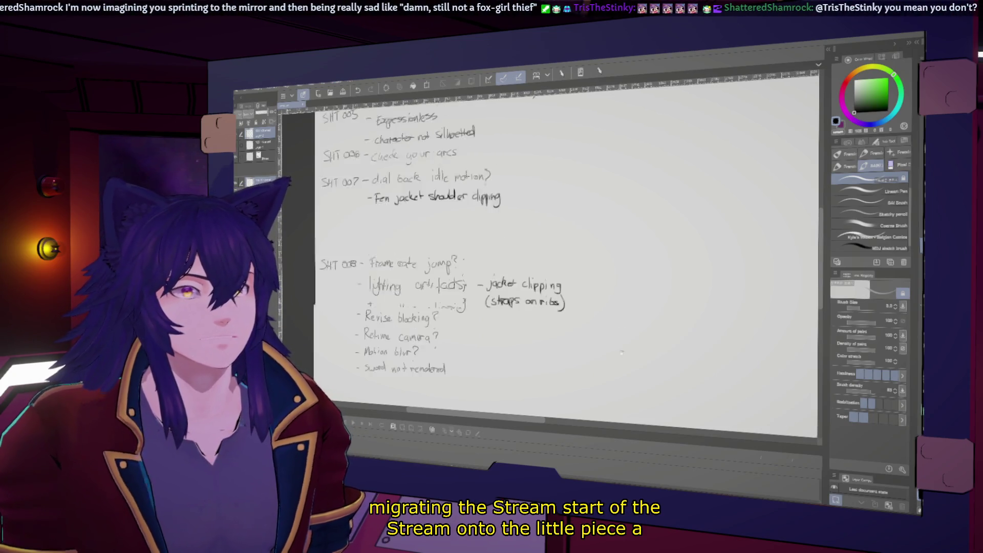
scroll(569, 254, up, 4)
scroll(569, 254, up, 1)
scroll(569, 254, down, 2)
scroll(569, 254, down, 1)
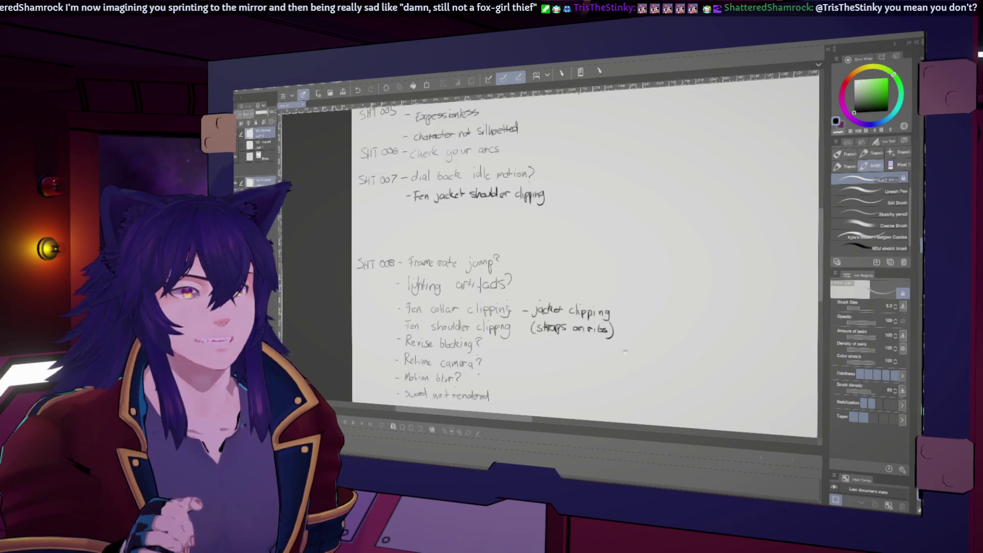
scroll(569, 254, down, 1)
scroll(569, 254, down, 1)
scroll(569, 253, up, 2)
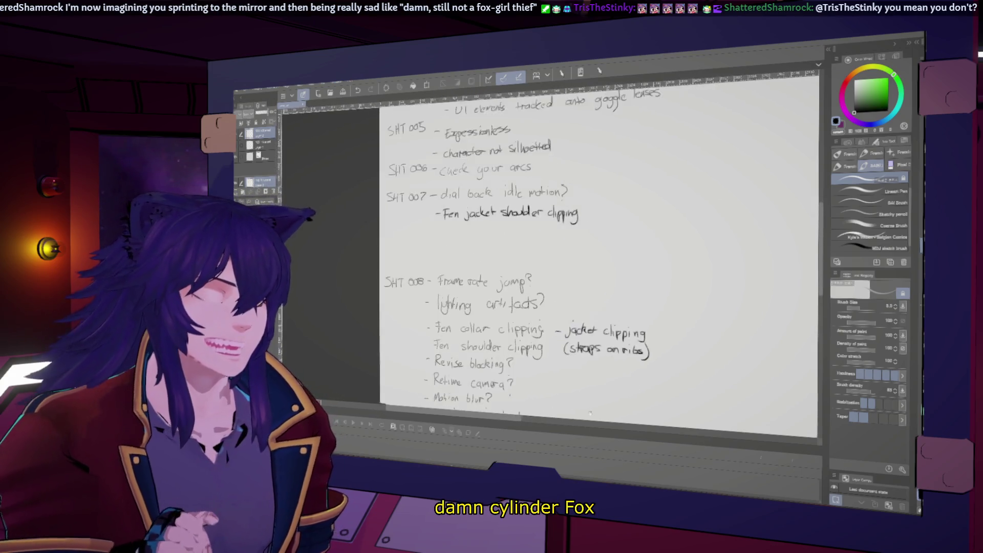
scroll(569, 254, up, 2)
scroll(569, 254, up, 2)
scroll(568, 253, up, 2)
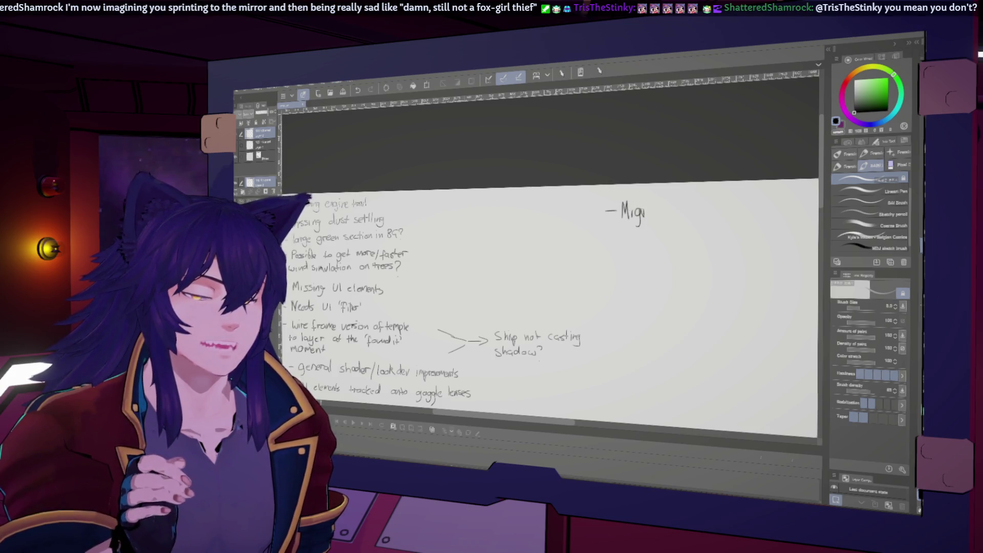
Finish handwriting 'Migrate stream setup to other PC'.
drag(647, 215, 678, 216)
mouse_move(689, 204)
mouse_down()
mouse_move(686, 218)
mouse_move(699, 208)
mouse_move(777, 218)
mouse_move(715, 241)
mouse_up()
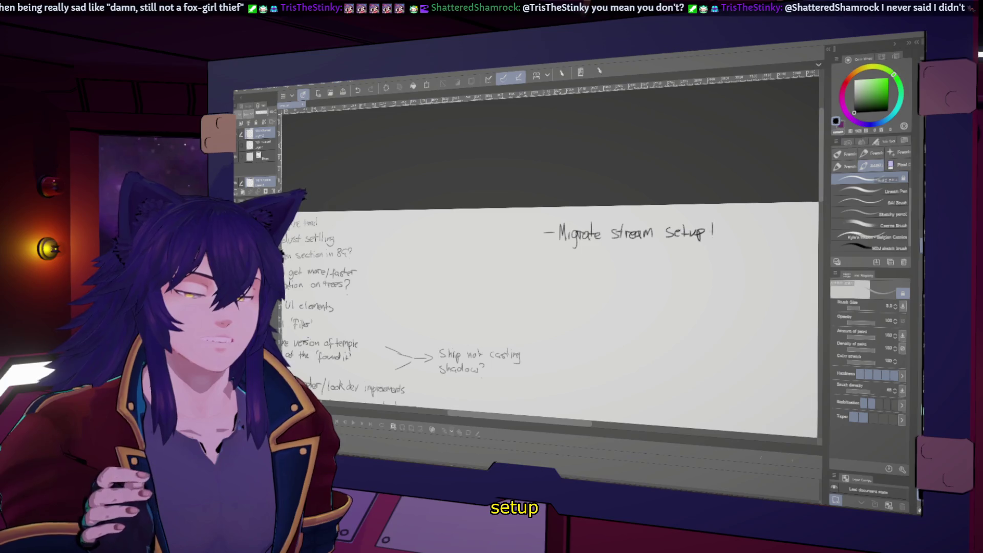
drag(543, 231, 490, 252)
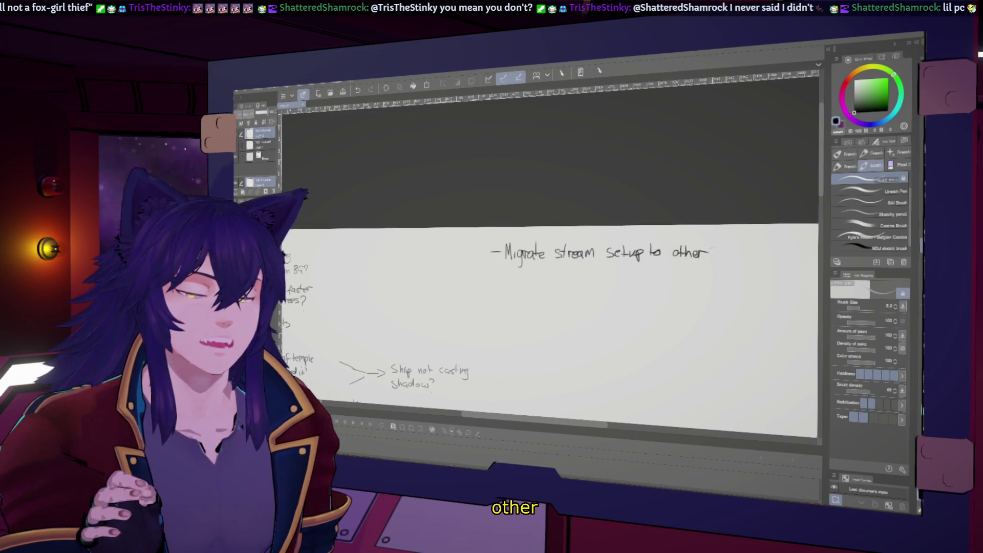
drag(736, 247, 736, 259)
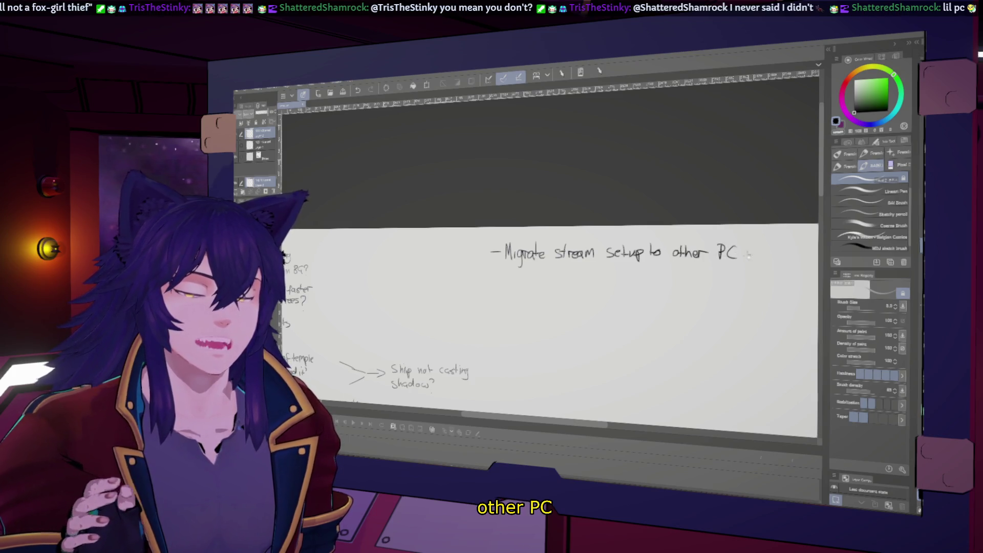
Add '(for intensive Blender streams)' on the next line, undoing one stray stroke along the way.
drag(515, 273, 514, 284)
mouse_move(526, 274)
mouse_down()
mouse_move(525, 283)
mouse_move(645, 285)
mouse_up()
key(ctrl+z)
mouse_move(653, 273)
mouse_down()
mouse_move(650, 284)
mouse_move(678, 285)
mouse_up()
mouse_move(685, 275)
mouse_down()
mouse_move(685, 285)
mouse_move(718, 284)
mouse_up()
drag(721, 273, 723, 288)
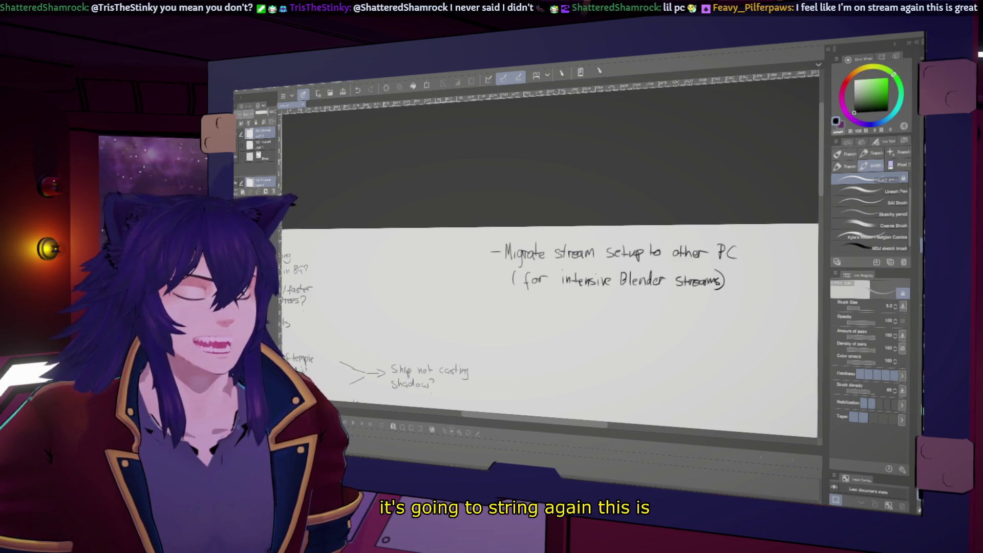
scroll(607, 281, down, 2)
scroll(607, 281, down, 1)
scroll(609, 286, down, 1)
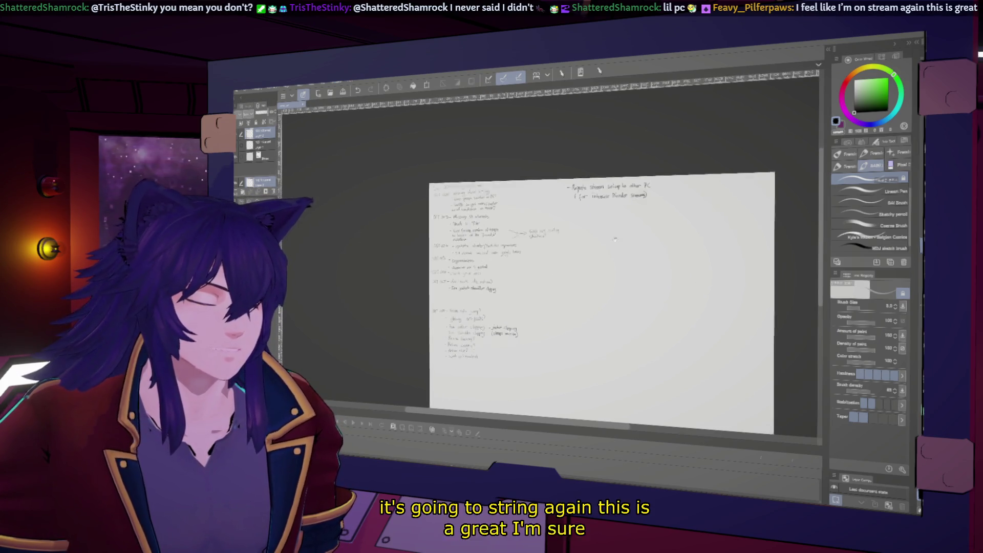
scroll(609, 290, down, 2)
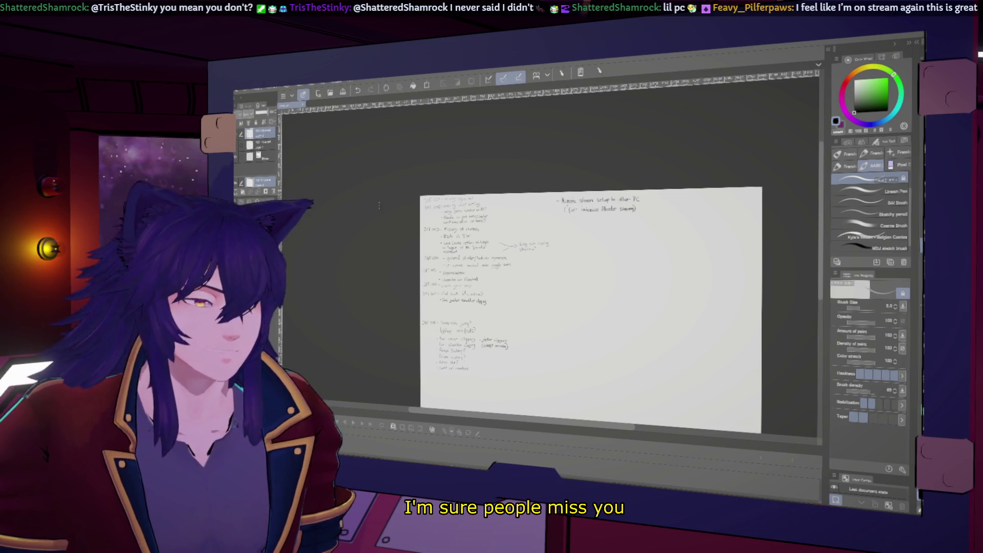
click(283, 95)
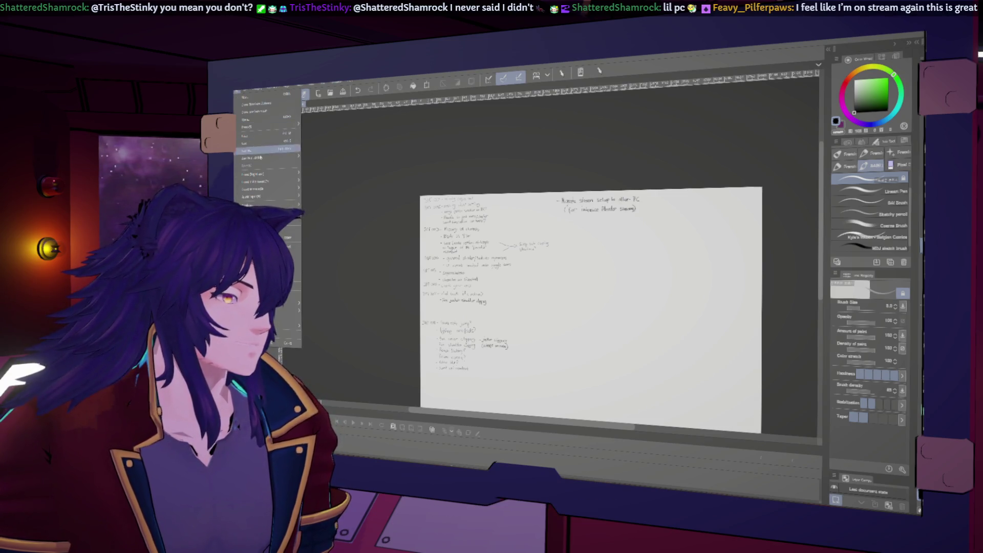
click(260, 150)
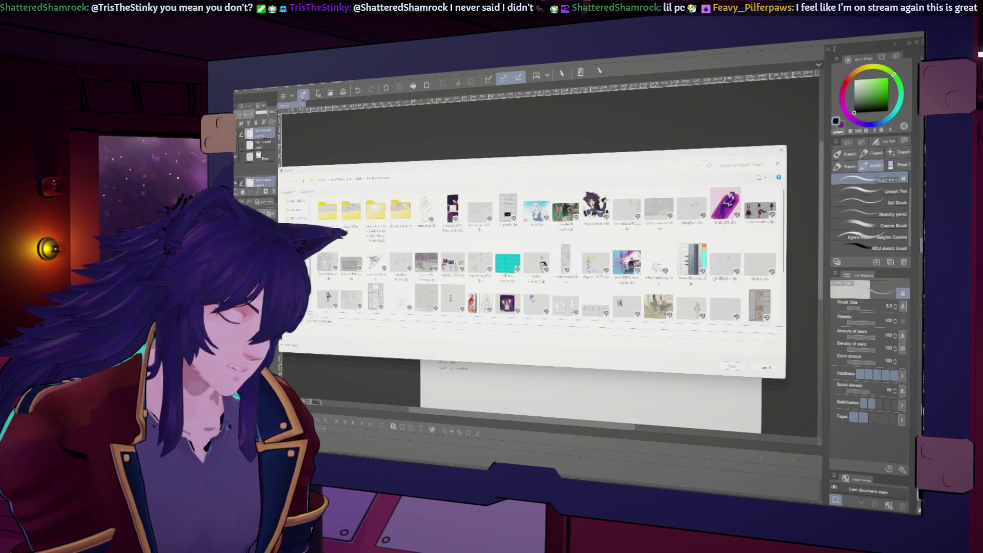
double_click(330, 264)
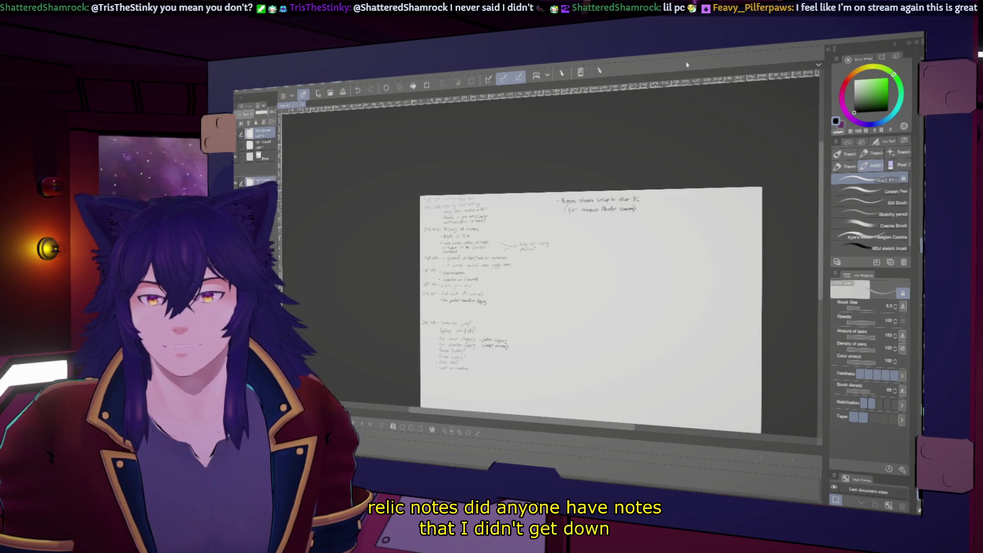
key(ctrl+s)
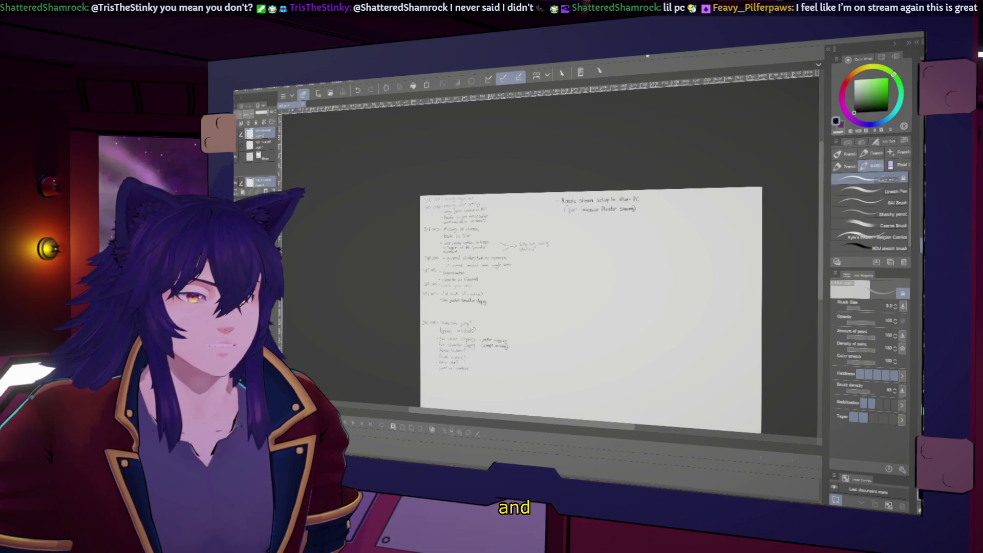
scroll(588, 303, up, 1)
scroll(619, 236, up, 1)
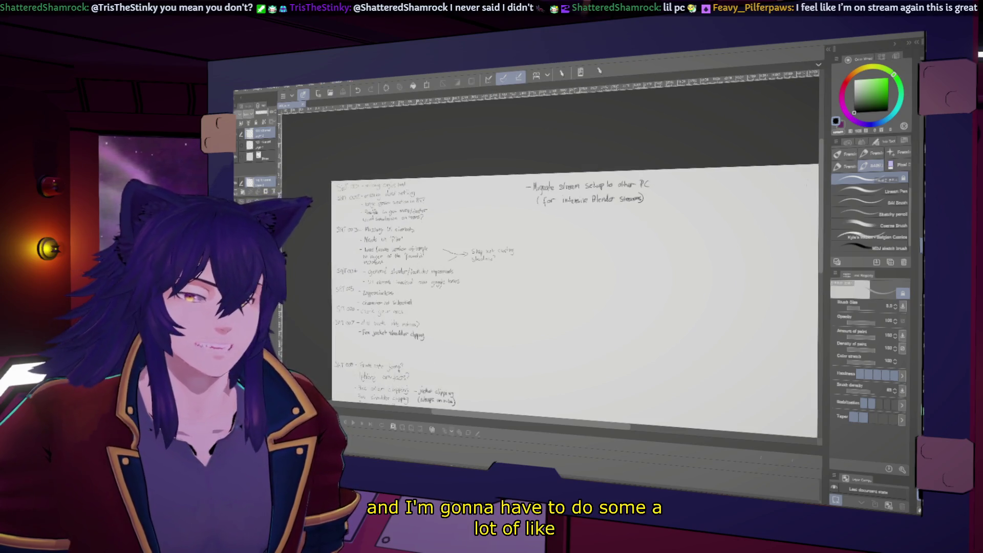
Nudge the view over the shot notes, then show the desktop with Win+D.
mouse_move(577, 300)
mouse_down()
mouse_move(576, 223)
mouse_move(576, 303)
mouse_up()
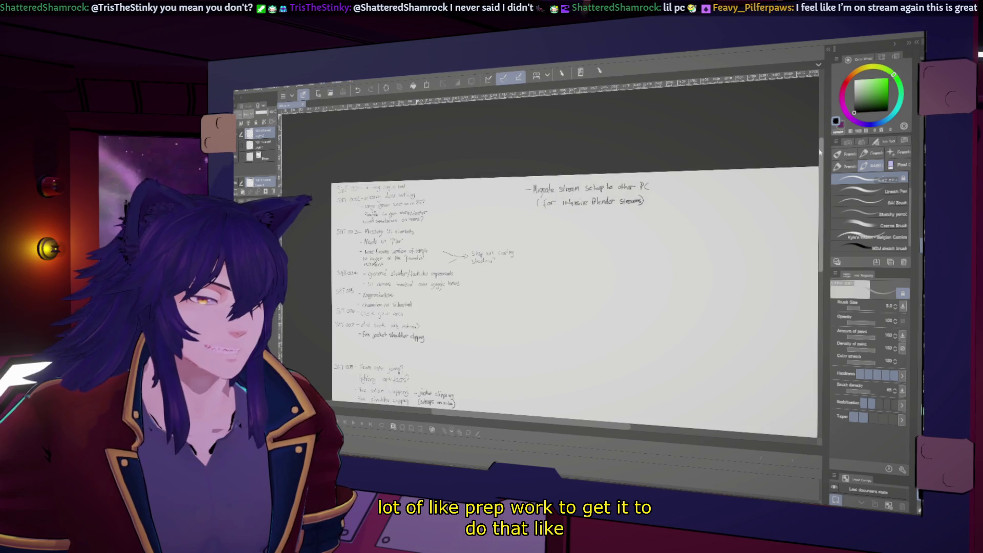
scroll(815, 117, up, 2)
scroll(814, 117, down, 3)
scroll(814, 117, down, 1)
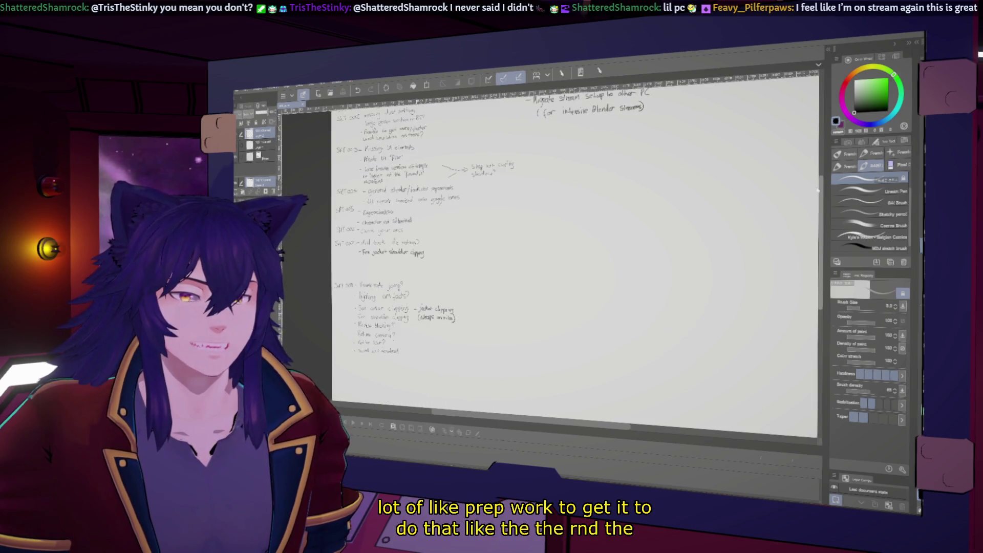
scroll(814, 118, up, 2)
scroll(814, 117, down, 3)
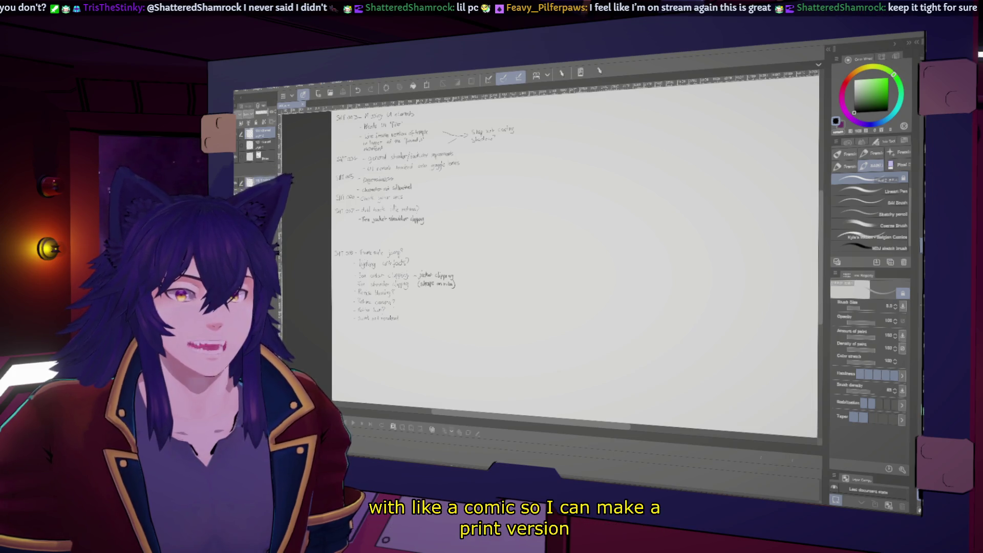
key(super+d)
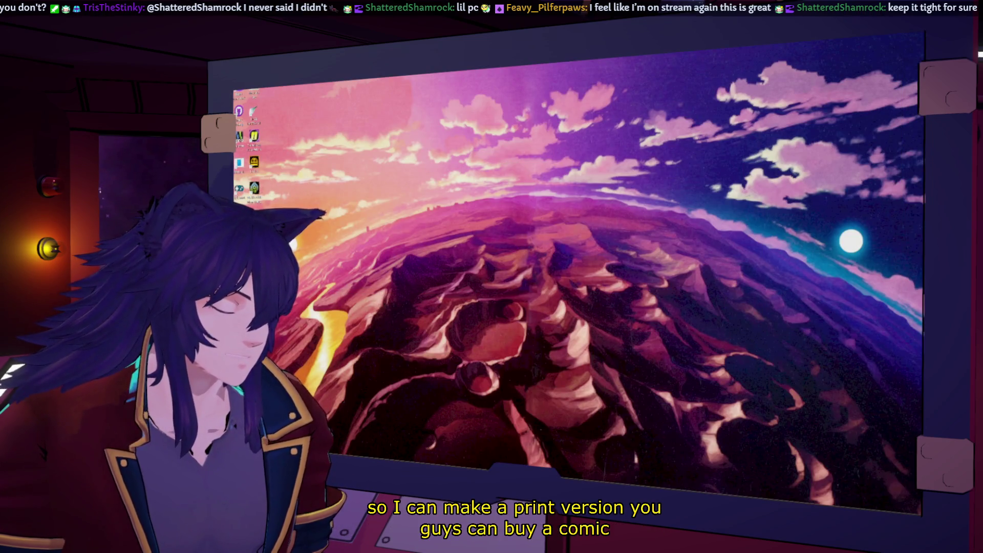
Restore the notes canvas, then switch to the browser's YouTube results for Zenless Zone Zero menus.
key(super+d)
scroll(541, 219, down, 3)
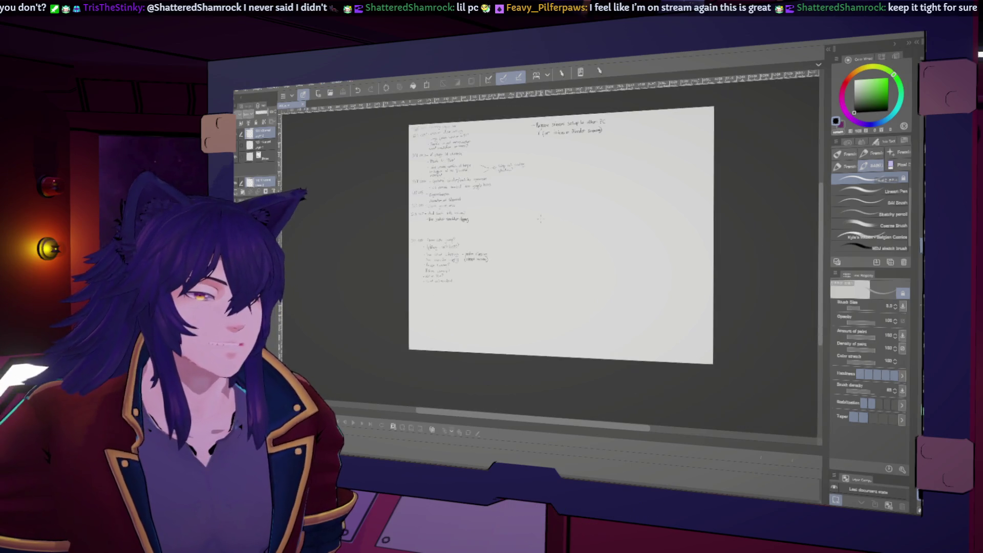
scroll(564, 191, up, 2)
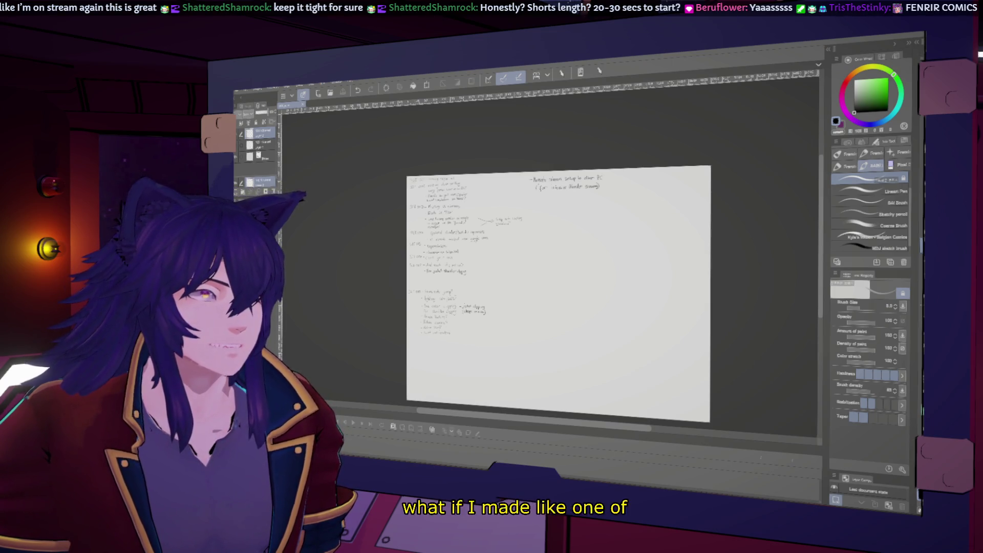
key(alt+Tab)
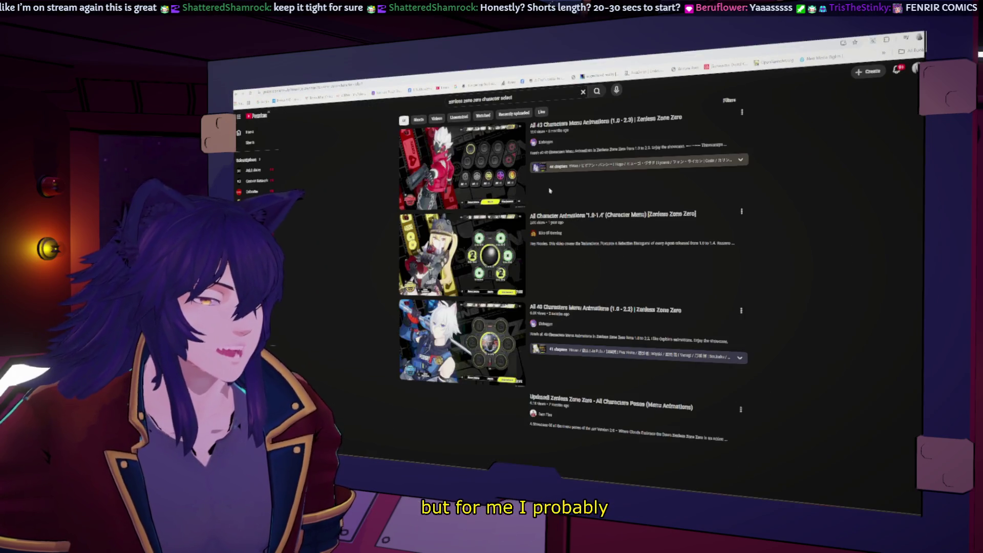
Start the first Zenless Zone Zero character menu animations video and return to the notes canvas.
click(596, 128)
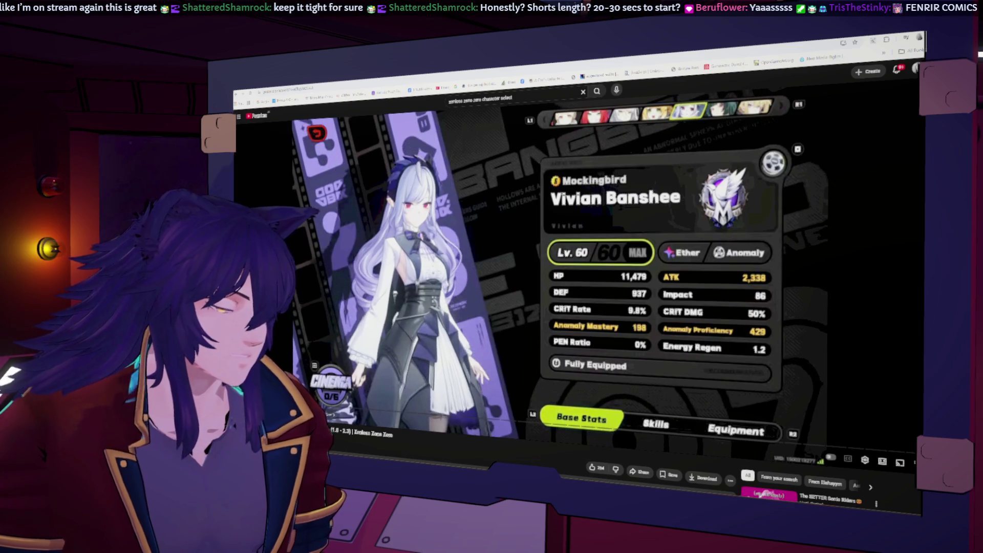
key(alt+Tab)
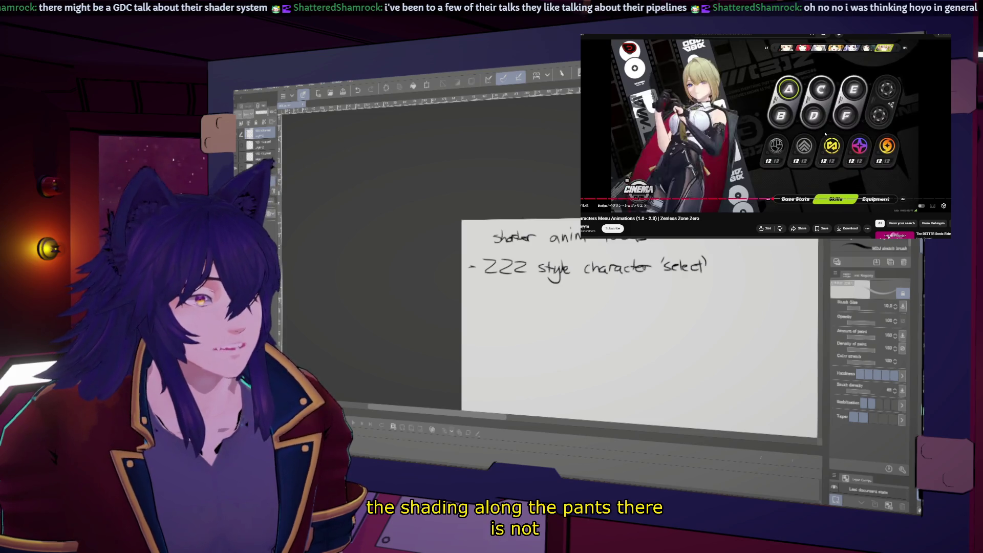
Resume the character menu video and jump back to an earlier point.
click(758, 112)
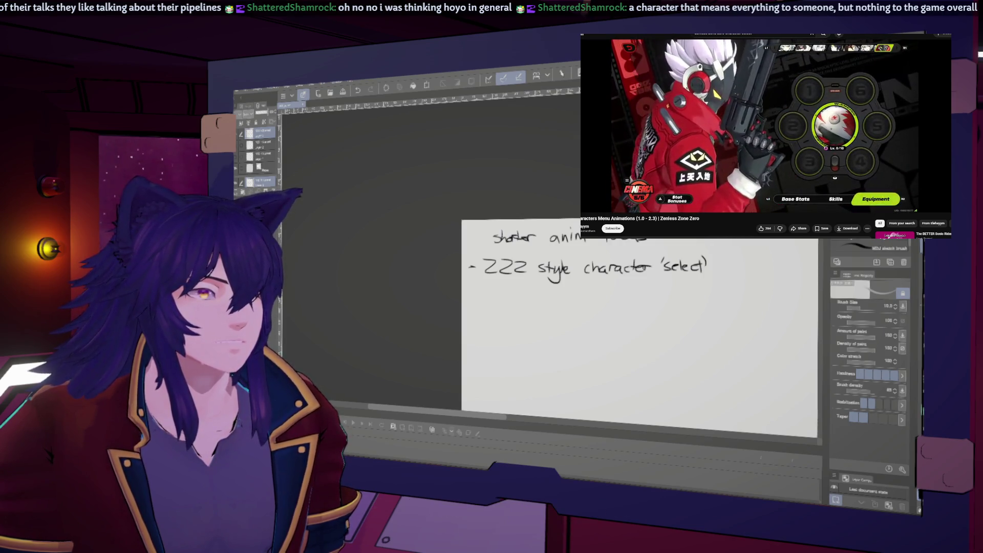
click(773, 205)
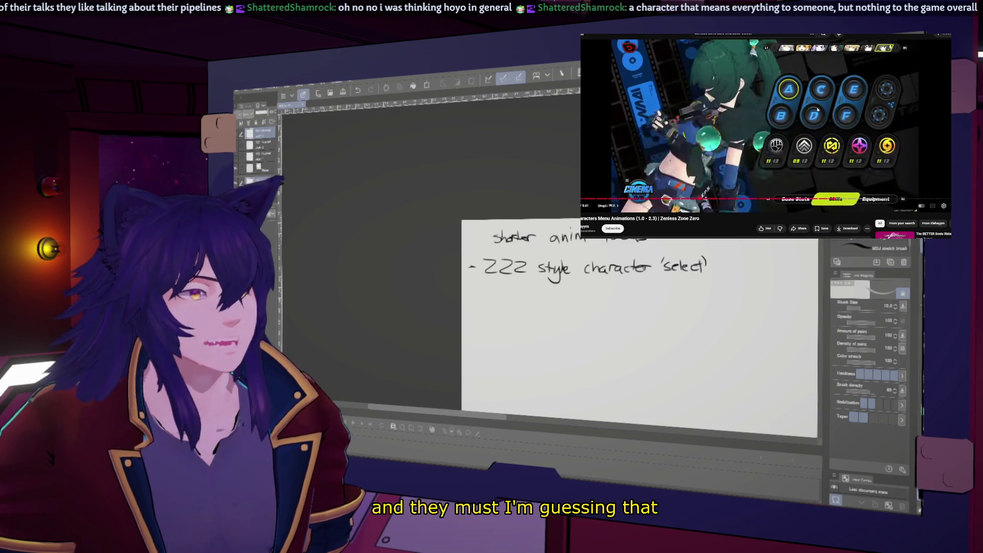
Pause the video on Qingyi's skills screen.
click(659, 169)
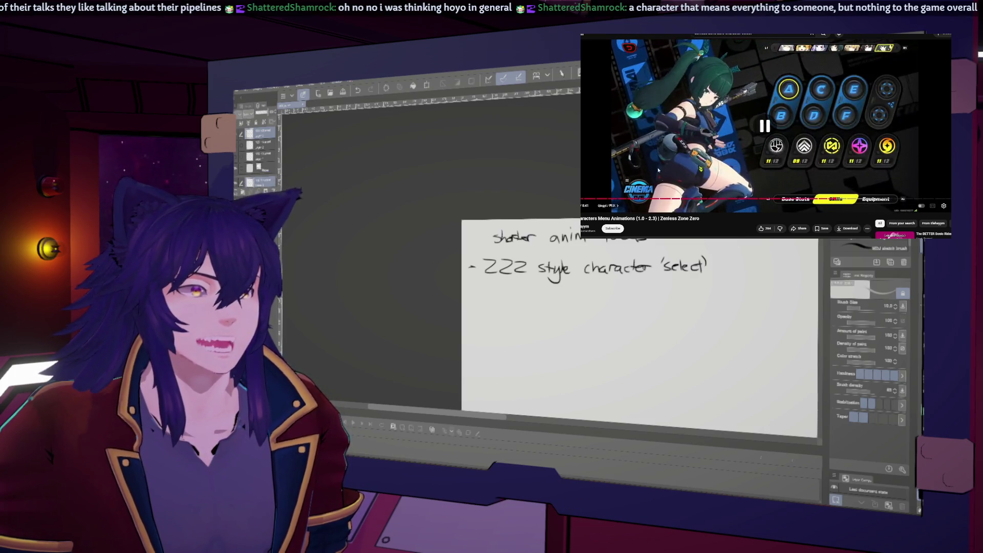
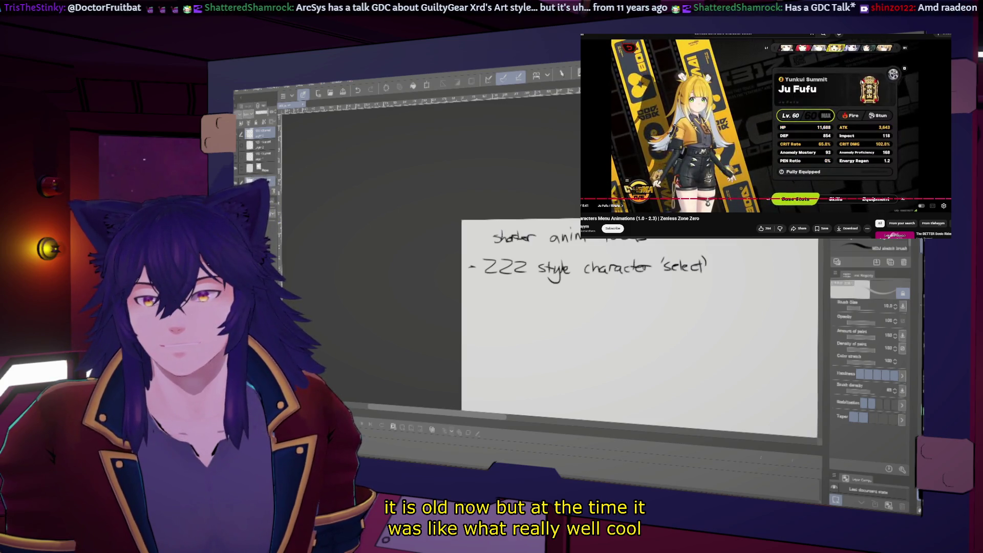
Scrub the reference video through the Skills and Base Stats screens for the next idea.
key(space)
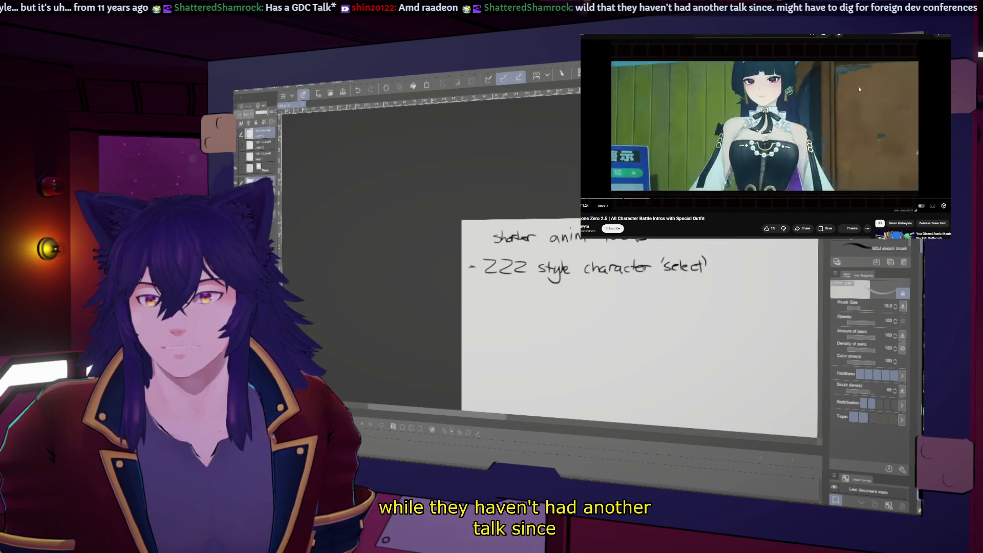
click(852, 89)
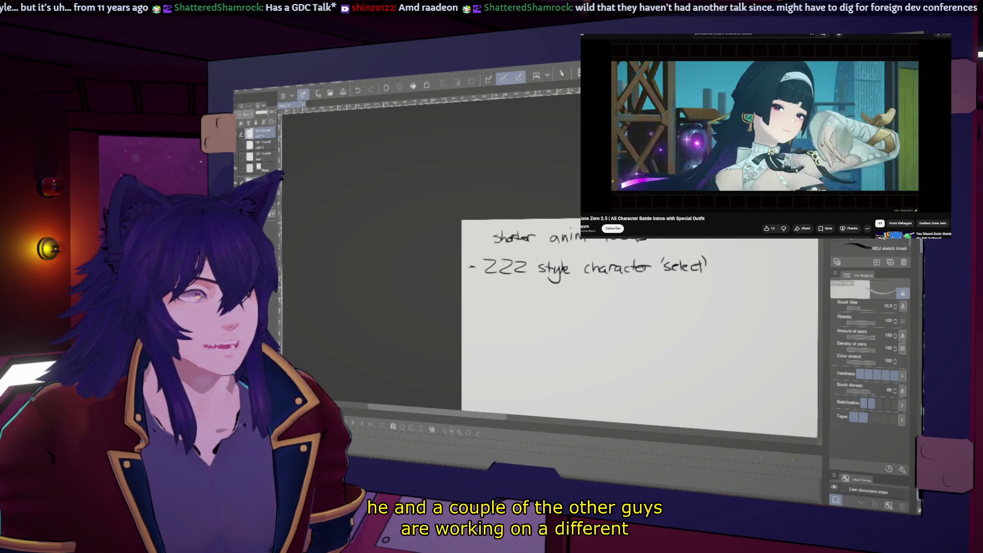
click(940, 121)
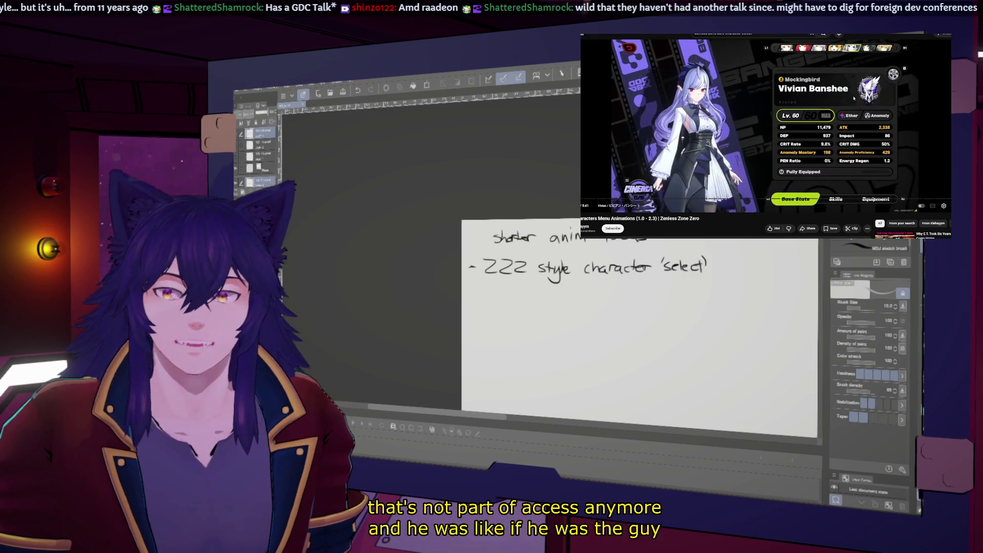
click(846, 101)
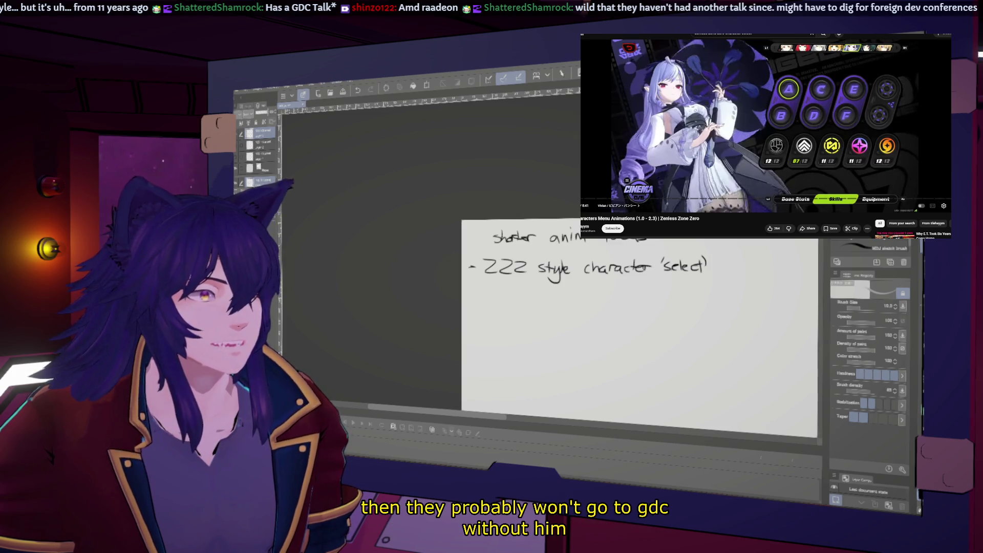
key(Right)
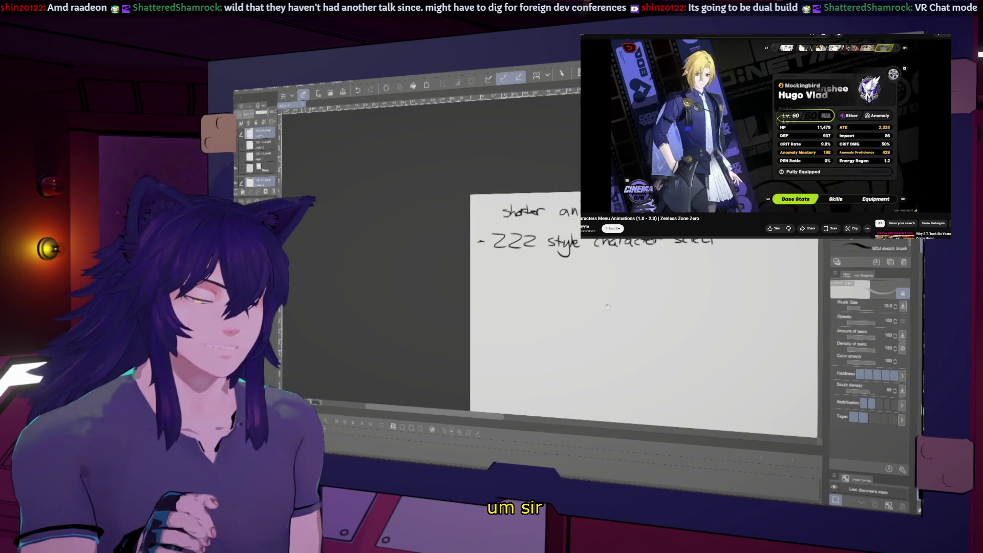
scroll(593, 314, down, 2)
Handwrite the bullet "Idle 'select' pose (Thighs upward visible)" beneath the ZZZ entry.
drag(592, 313, 609, 303)
drag(515, 274, 526, 274)
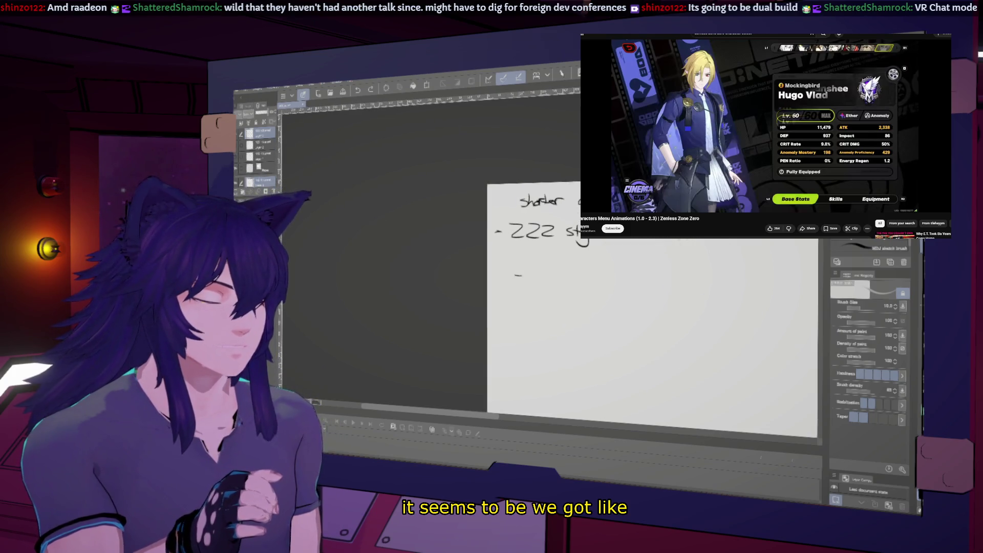
drag(610, 302, 603, 310)
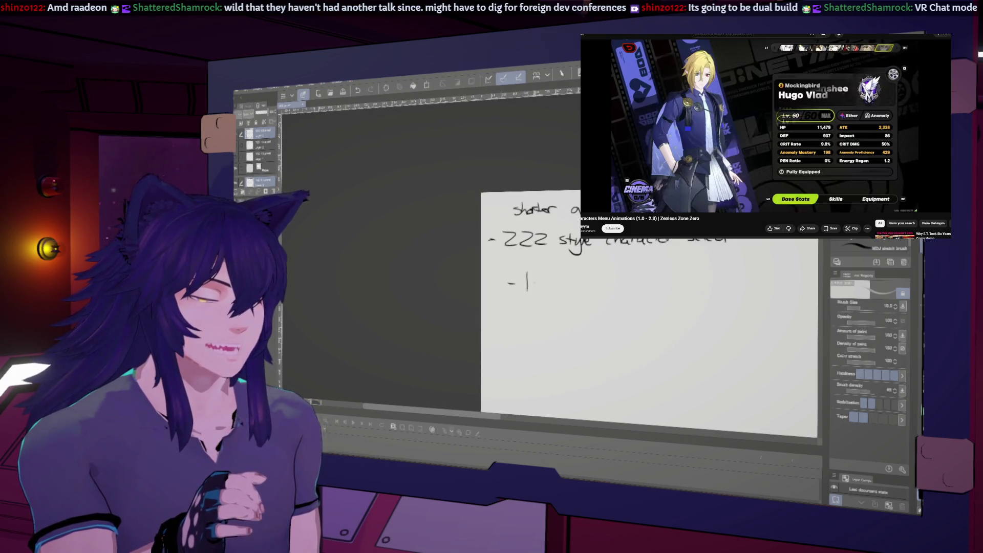
key(ctrl+z)
mouse_move(543, 276)
mouse_down()
mouse_move(546, 288)
mouse_move(559, 287)
mouse_up()
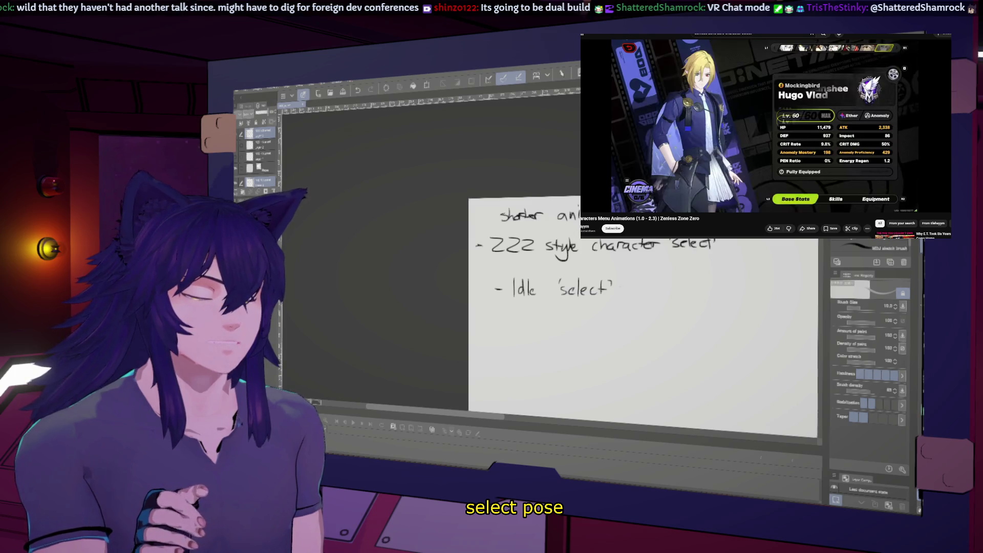
drag(583, 307, 517, 308)
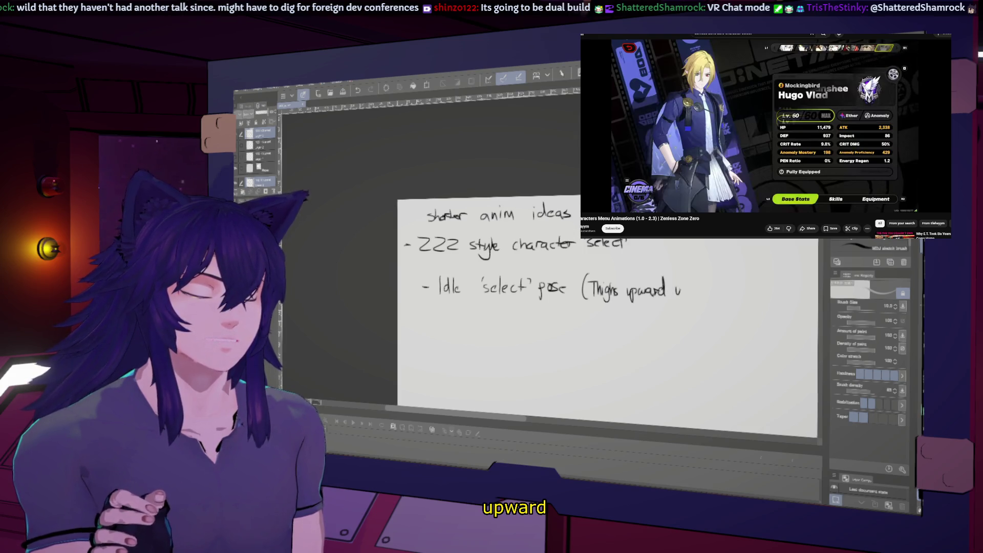
drag(692, 286, 687, 295)
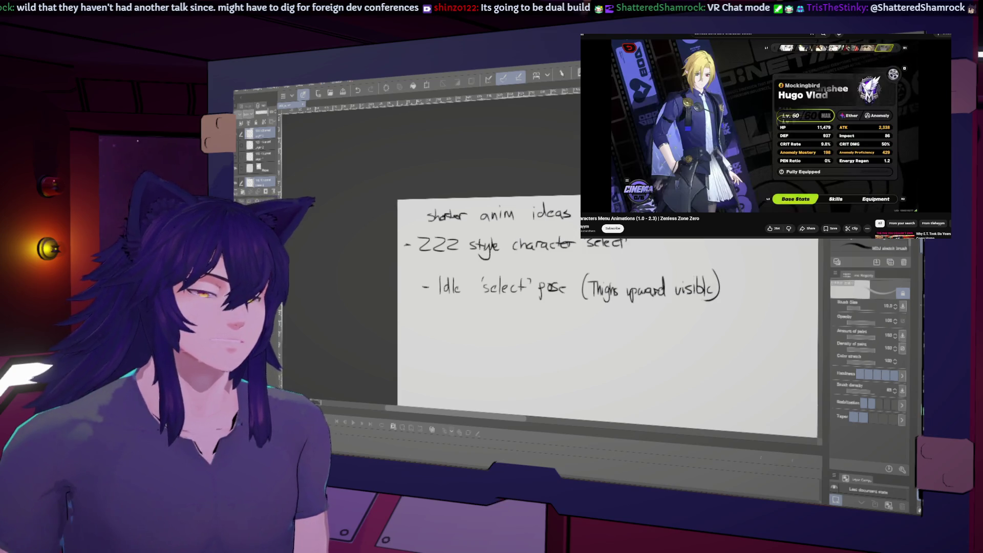
Check a new shot in the reference video and begin the next bullet below the Idle line.
click(758, 112)
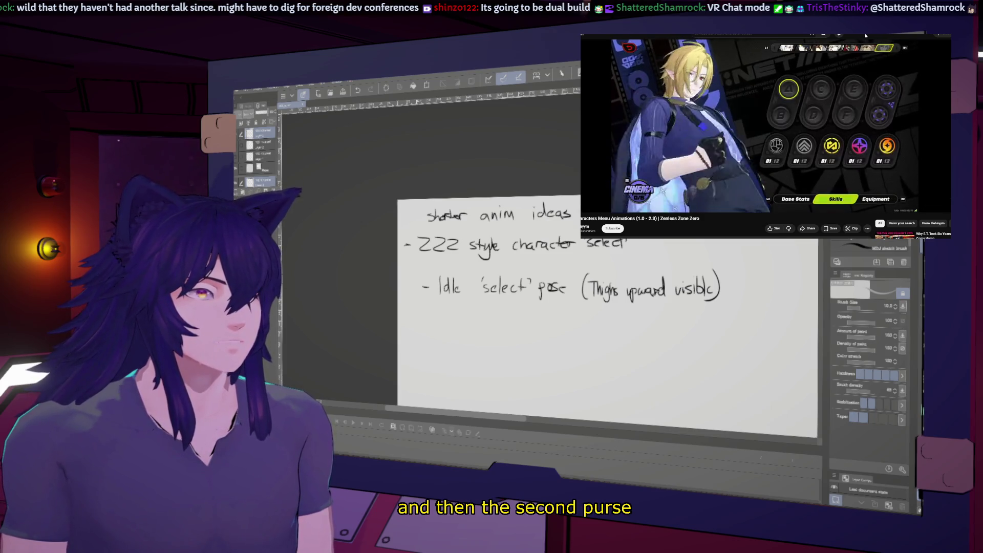
click(853, 87)
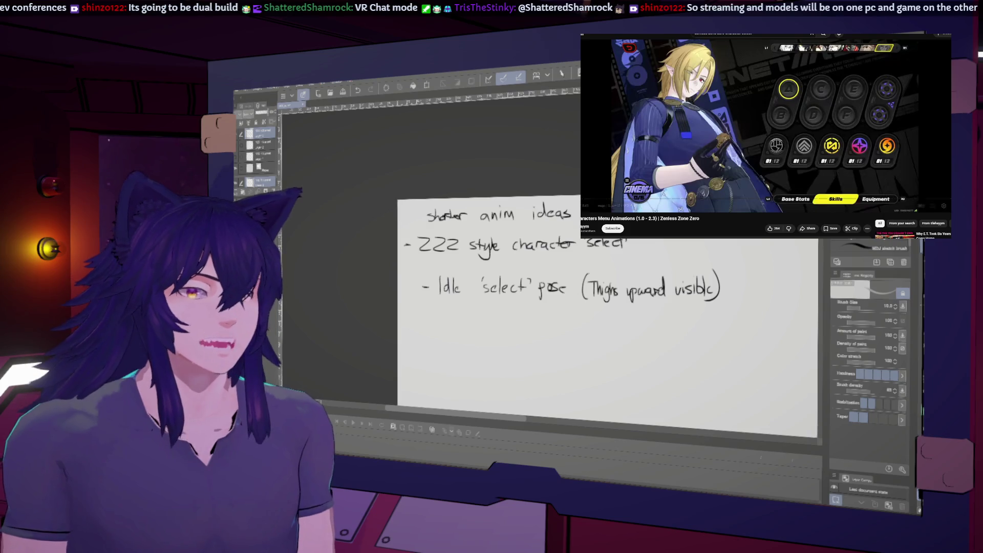
drag(557, 339, 633, 313)
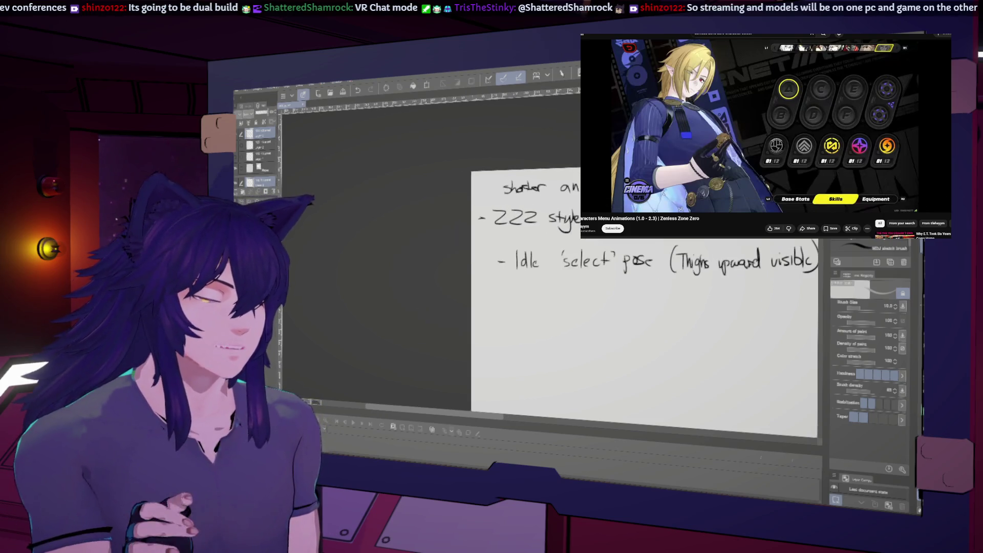
Handwrite the start of the bullet: "On select close up +".
drag(496, 296, 565, 303)
drag(568, 299, 575, 303)
drag(580, 291, 585, 296)
drag(645, 323, 630, 323)
scroll(638, 307, up, 1)
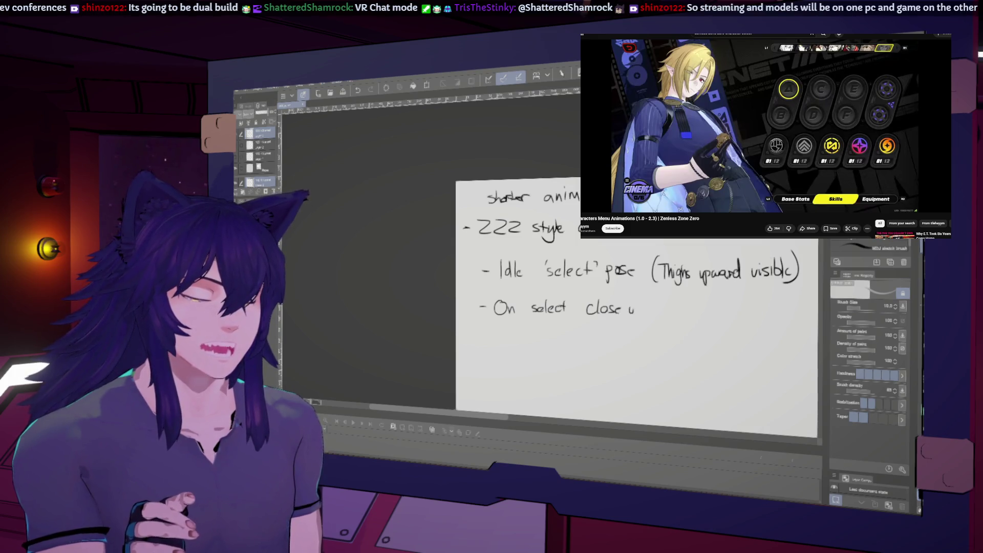
mouse_move(645, 322)
mouse_down()
mouse_move(620, 324)
mouse_move(627, 306)
mouse_up()
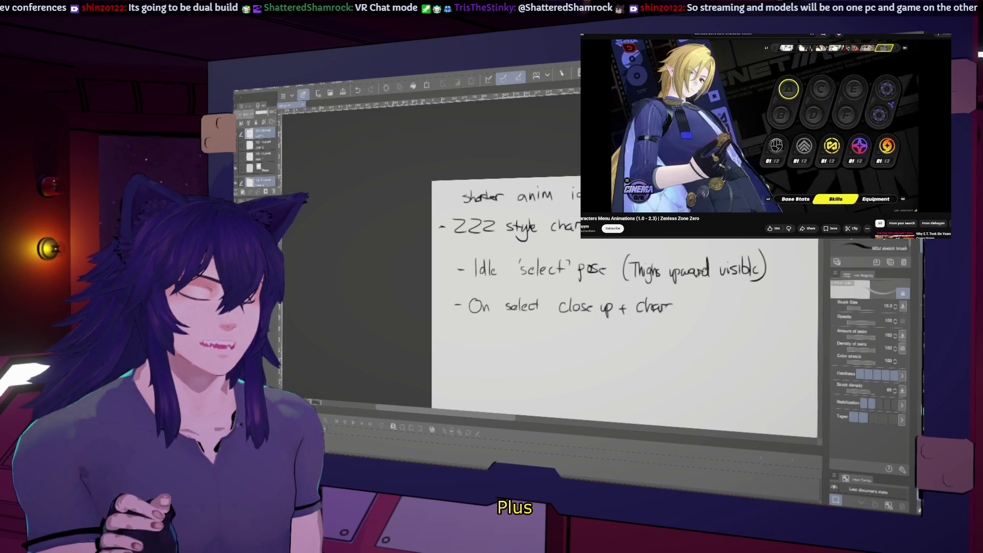
Continue the line with "character action transition", redoing a bad stroke.
drag(696, 309, 705, 306)
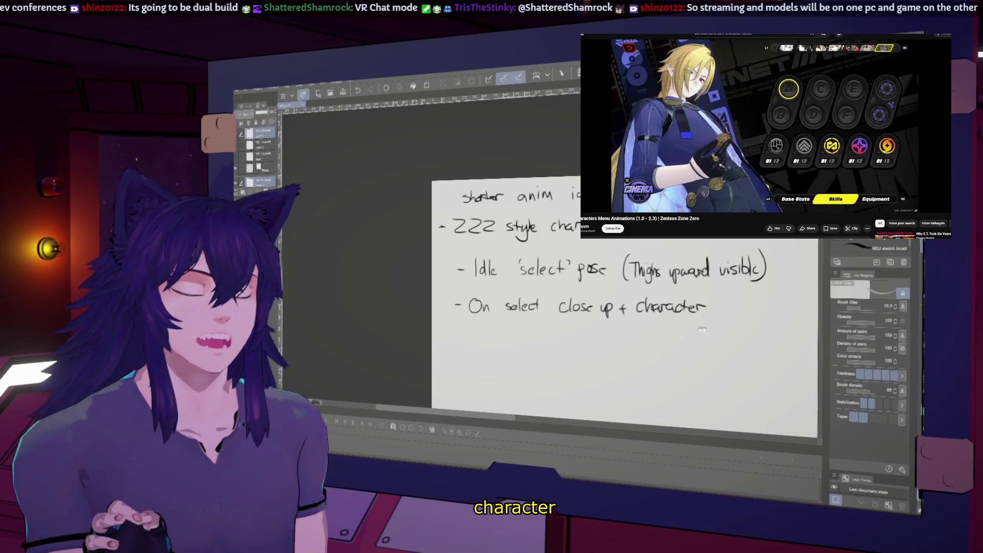
drag(645, 323, 614, 321)
drag(698, 308, 707, 302)
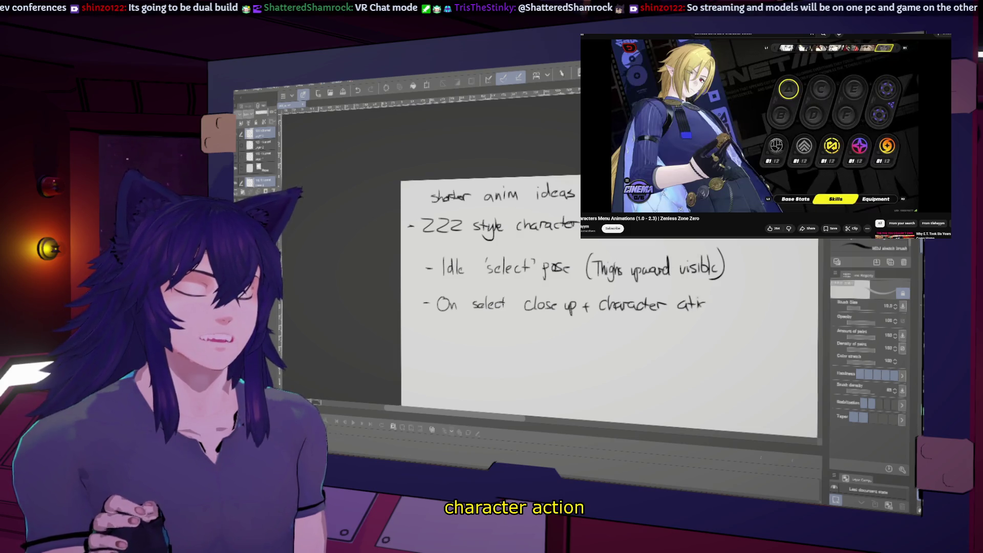
key(ctrl+z)
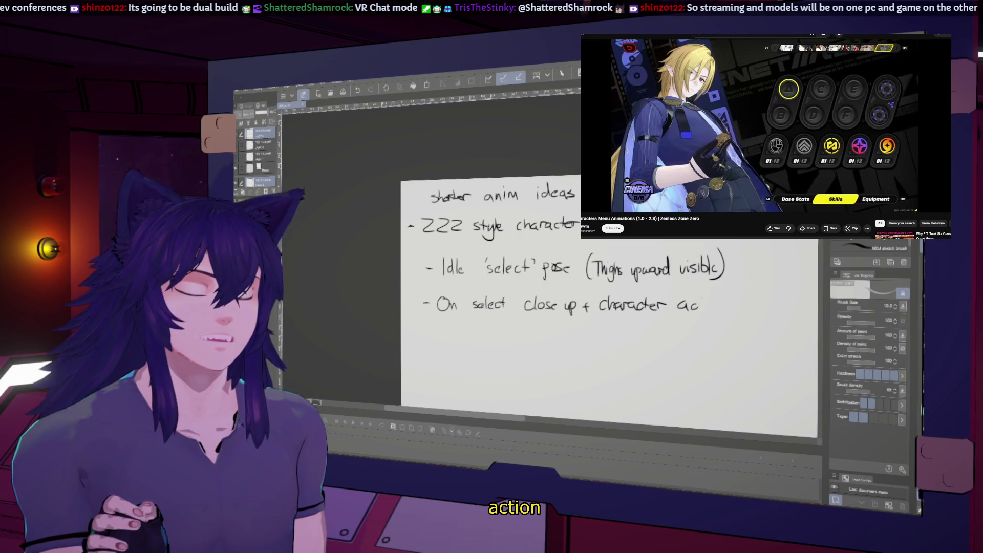
click(726, 309)
drag(728, 324, 699, 321)
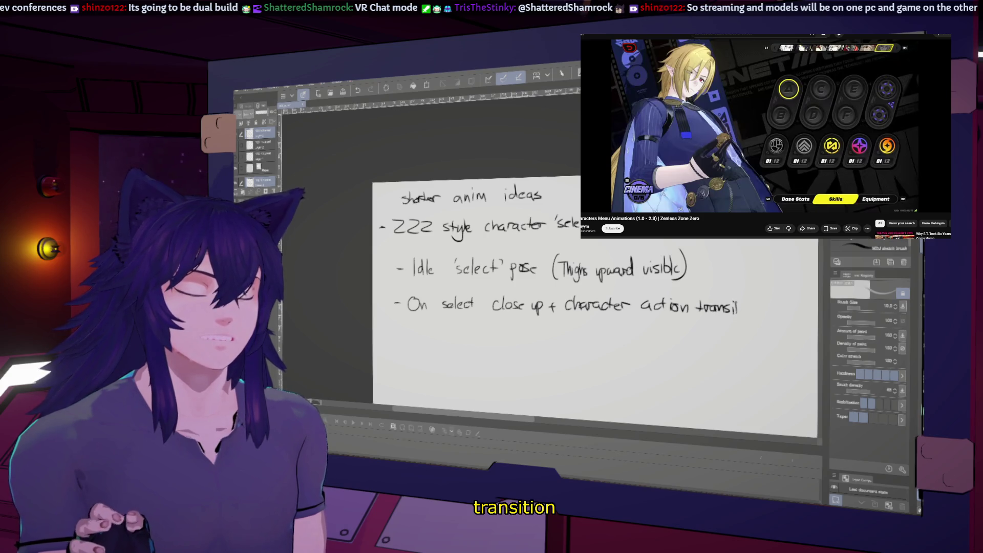
Finish the line with "→ idle loop in new pose".
drag(538, 308, 474, 317)
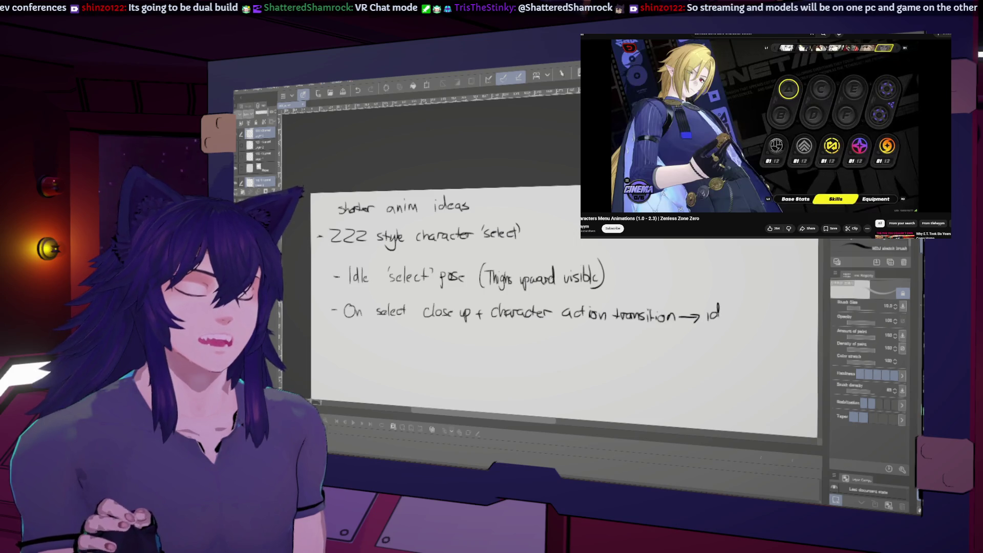
mouse_move(724, 307)
mouse_down()
mouse_move(730, 320)
mouse_move(757, 322)
mouse_move(728, 326)
mouse_up()
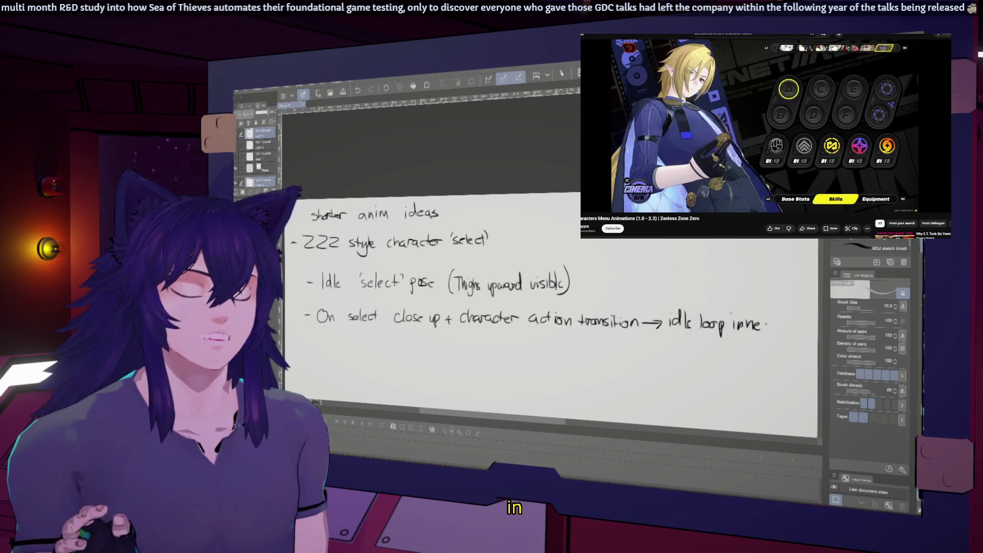
mouse_move(775, 331)
mouse_down()
mouse_move(718, 332)
mouse_move(770, 316)
mouse_up()
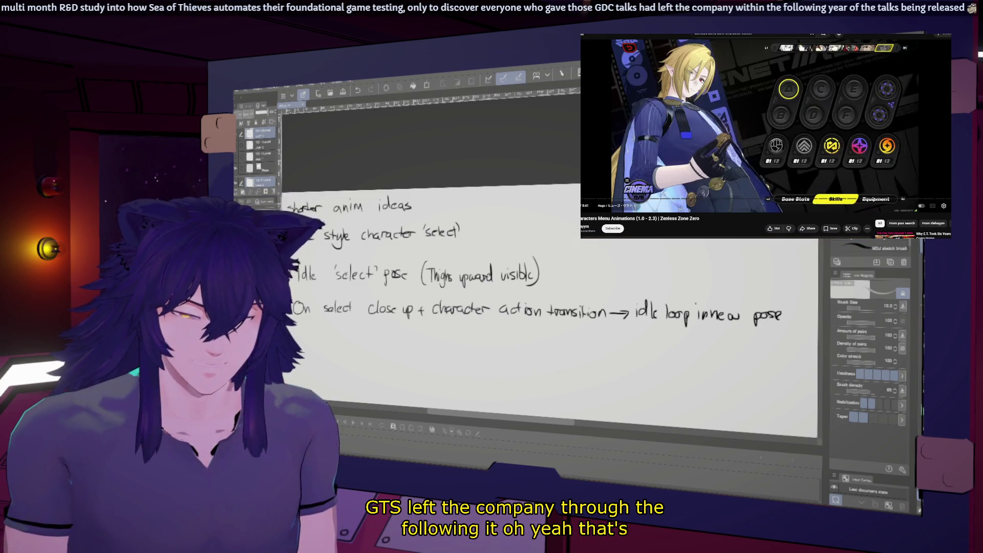
scroll(430, 270, down, 2)
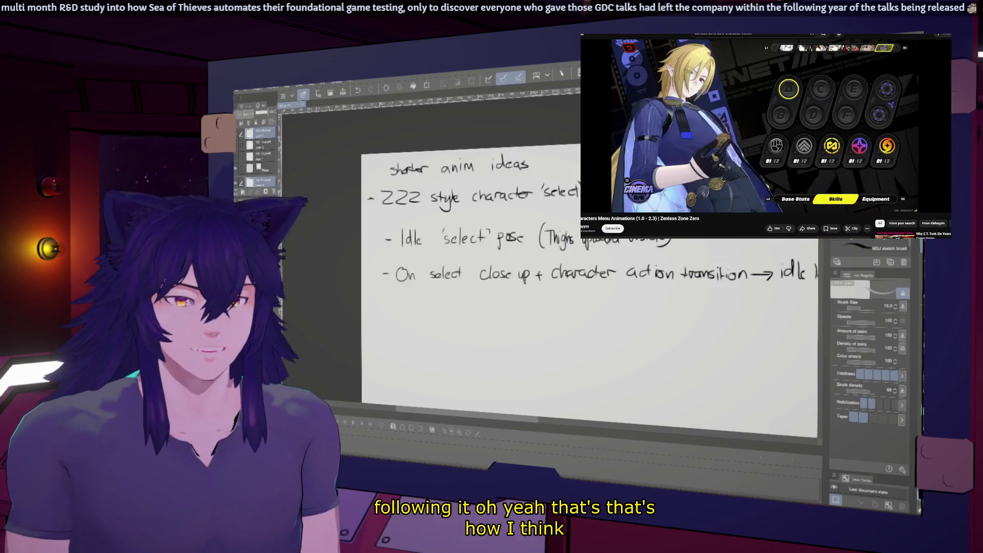
scroll(430, 269, down, 2)
scroll(431, 270, down, 1)
scroll(431, 270, down, 1)
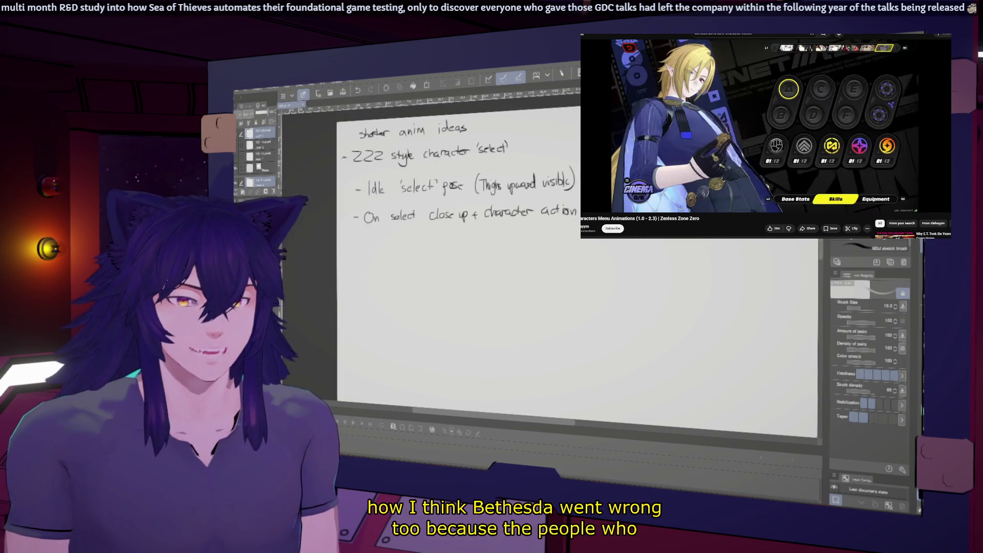
scroll(430, 269, down, 1)
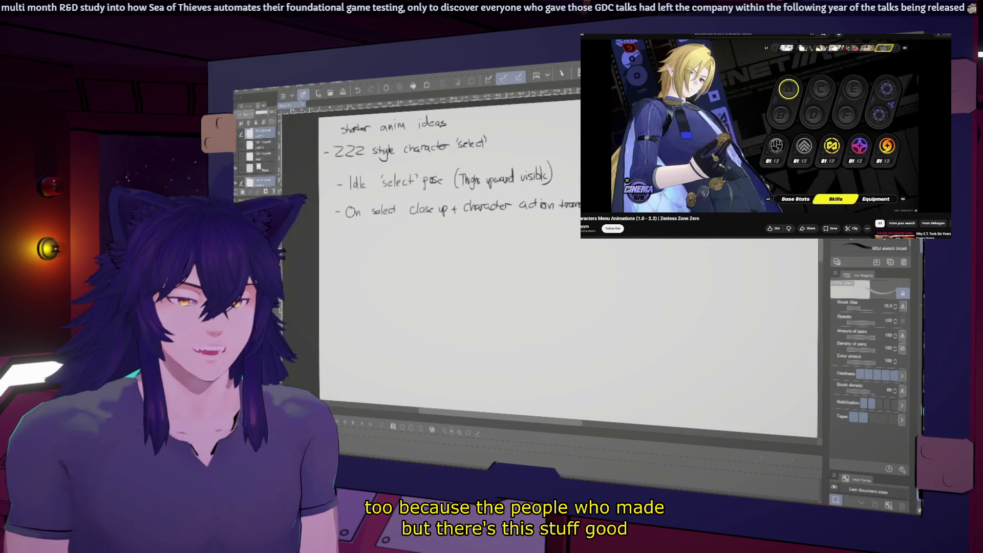
scroll(449, 250, up, 1)
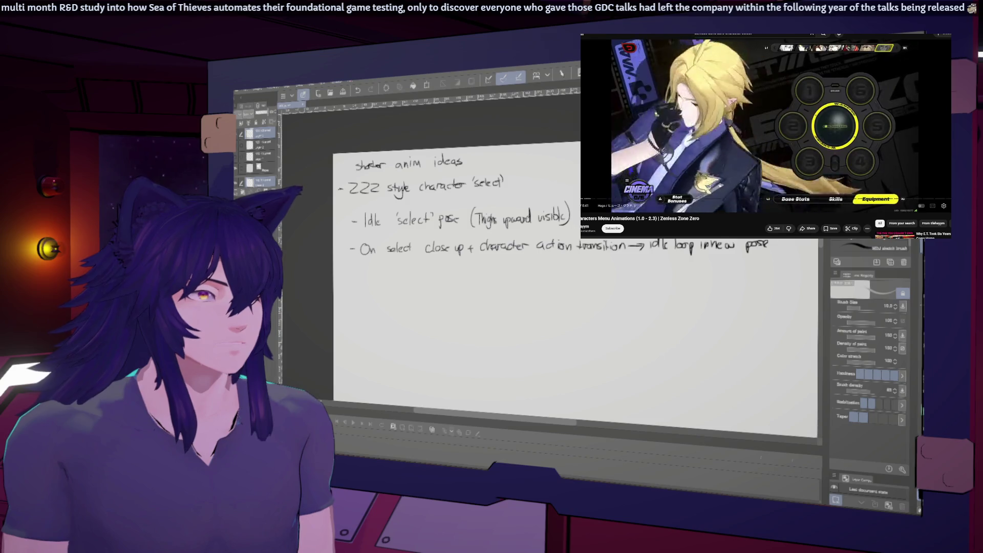
key(space)
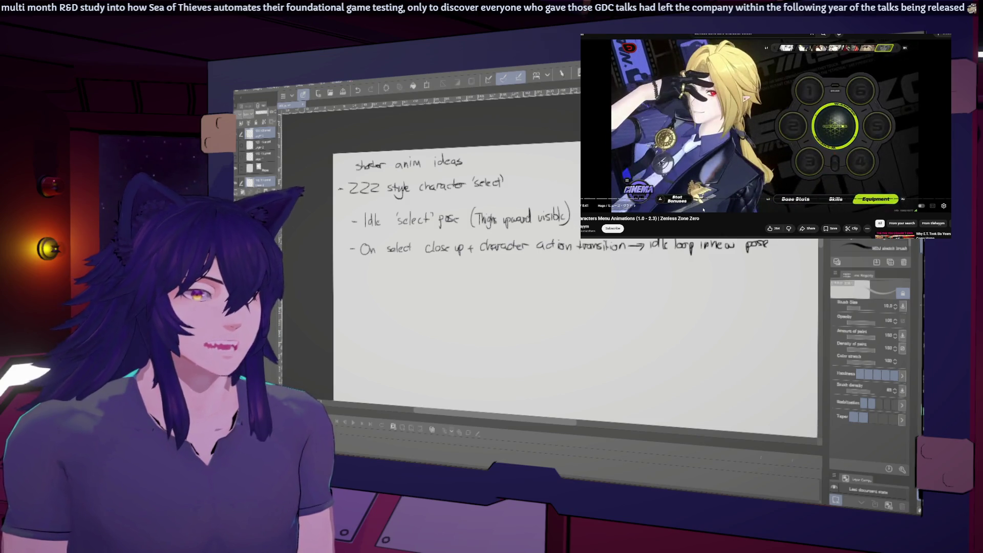
Handwrite the third bullet about a more intimate character action.
mouse_move(461, 269)
mouse_down()
mouse_move(584, 275)
mouse_move(620, 295)
mouse_up()
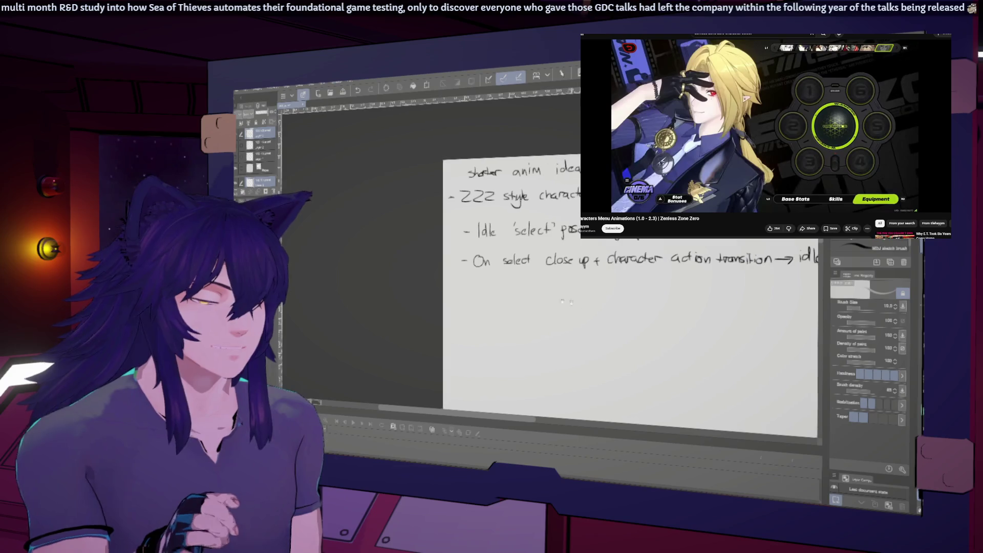
drag(463, 285, 490, 289)
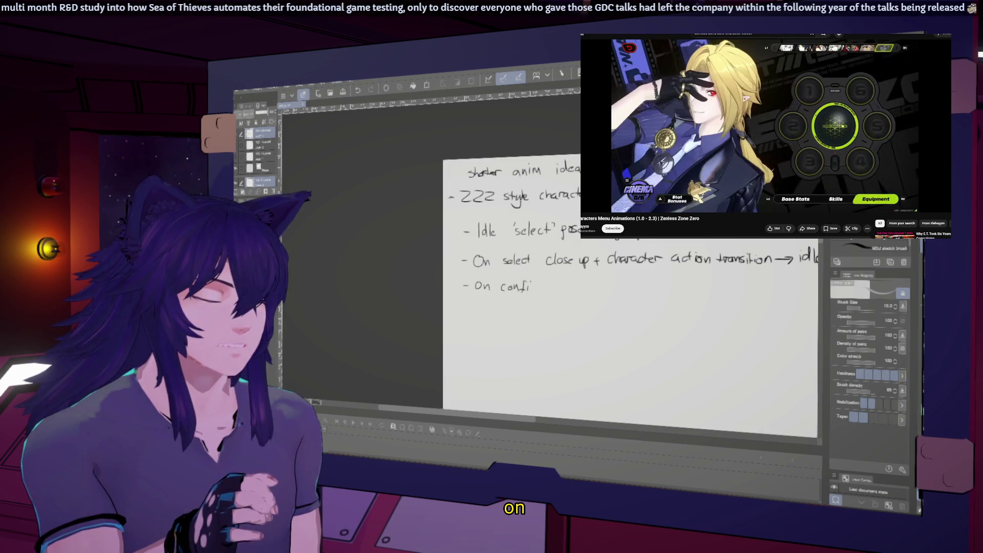
drag(538, 284, 518, 289)
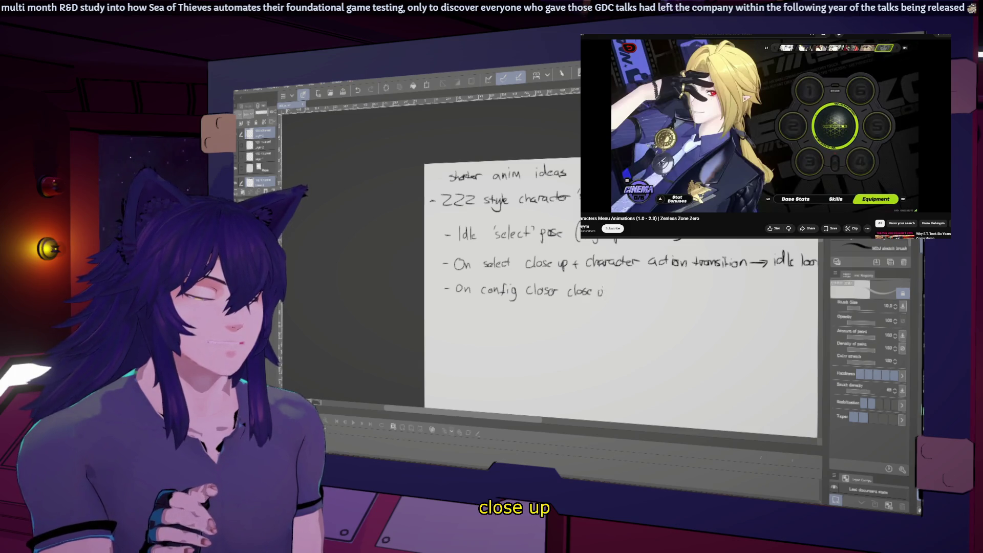
scroll(489, 283, right, 2)
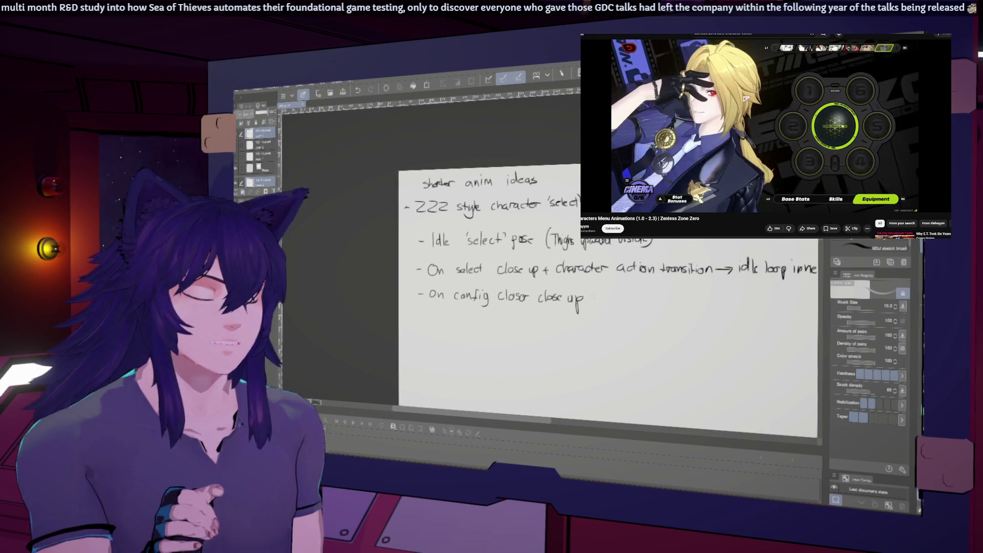
scroll(480, 287, right, 1)
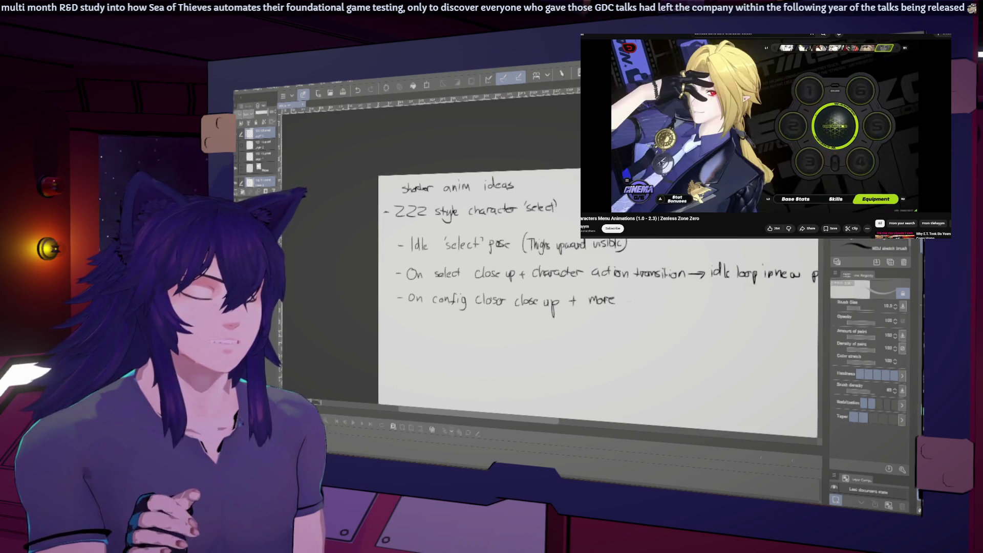
drag(631, 297, 640, 305)
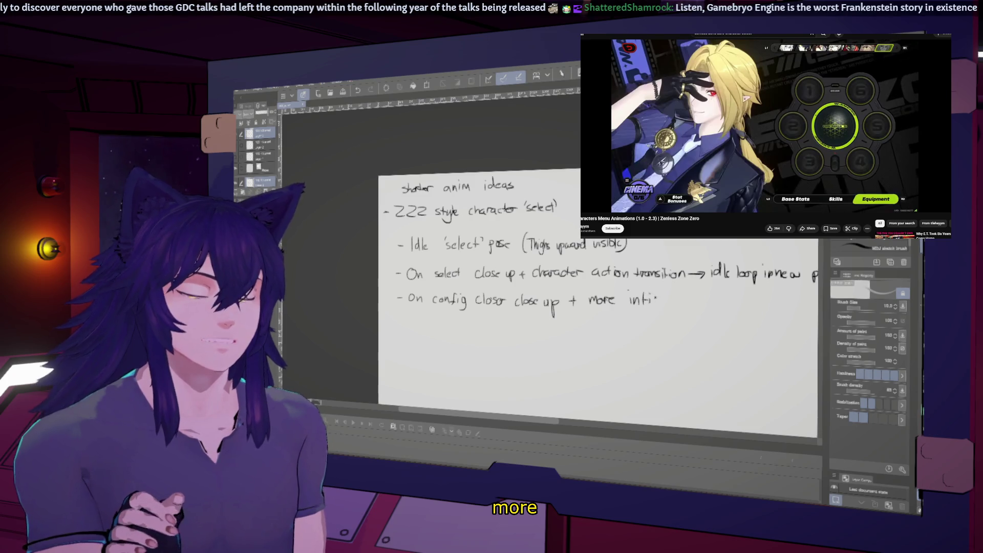
drag(654, 301, 671, 301)
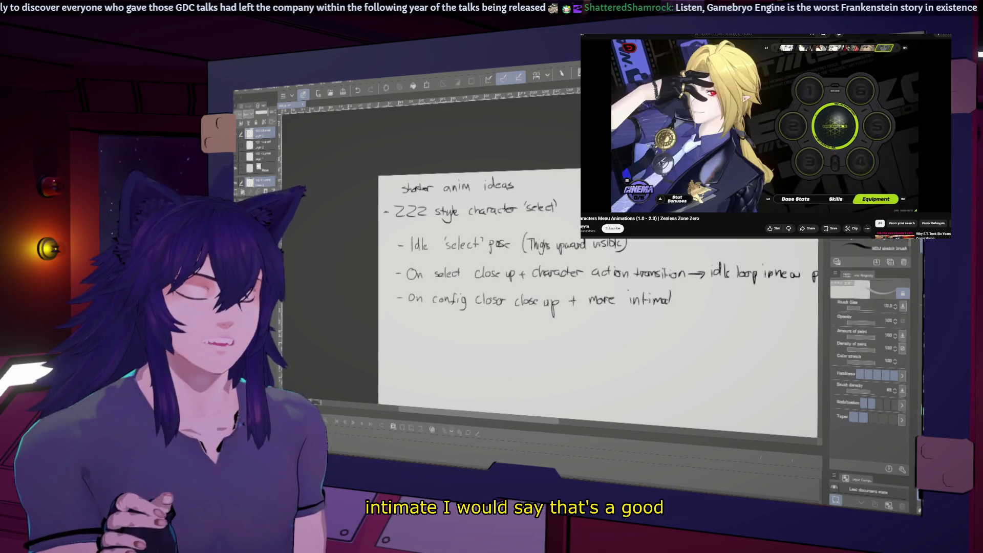
scroll(576, 292, right, 2)
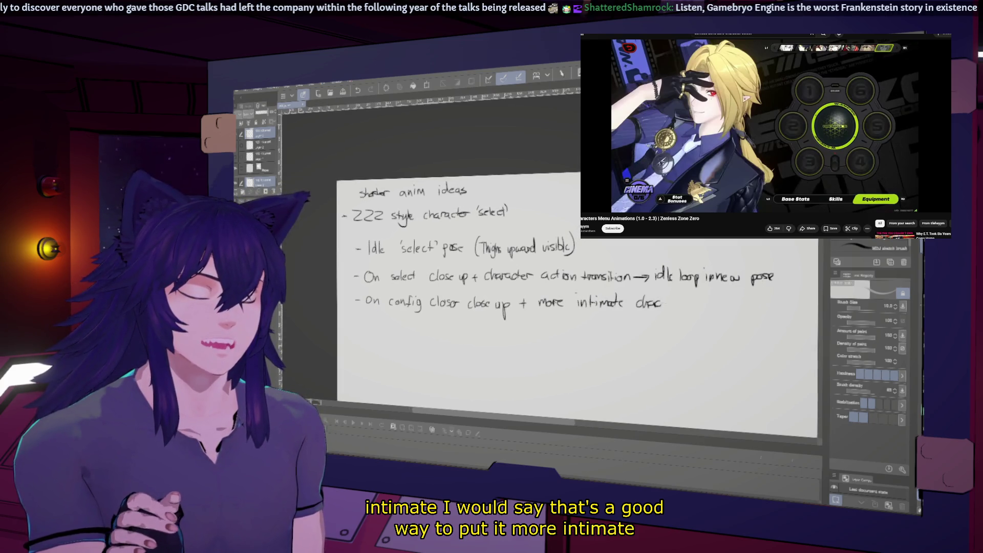
drag(659, 301, 668, 304)
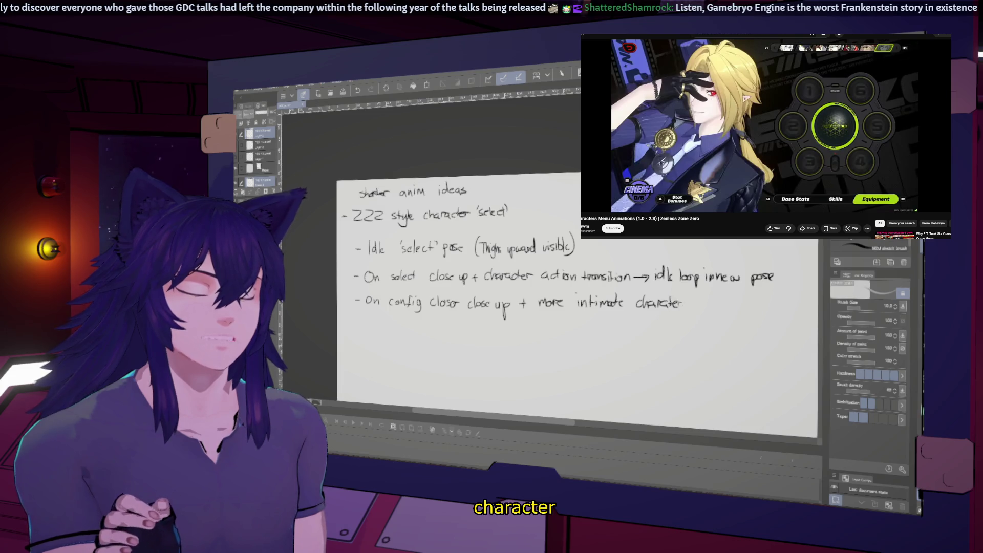
drag(715, 299, 756, 305)
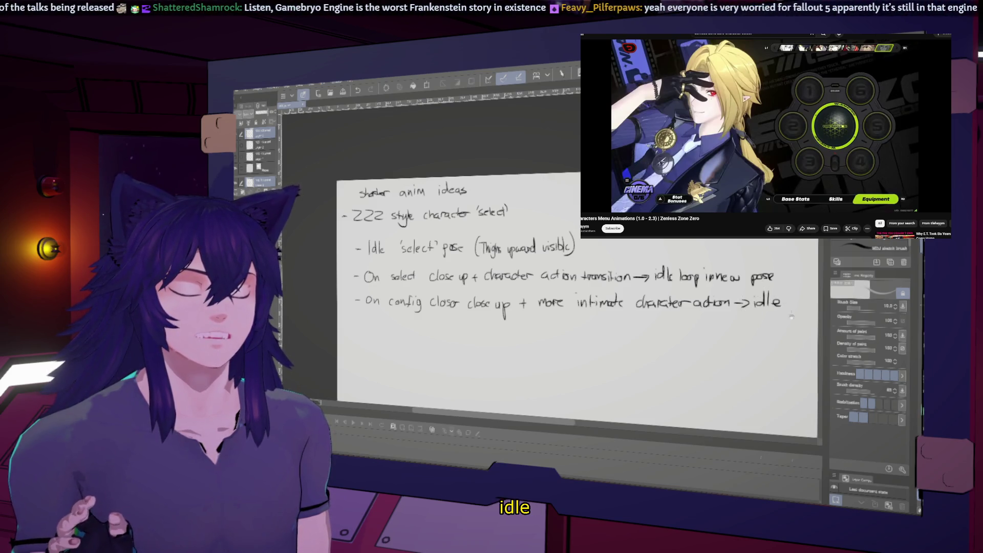
drag(576, 307, 534, 314)
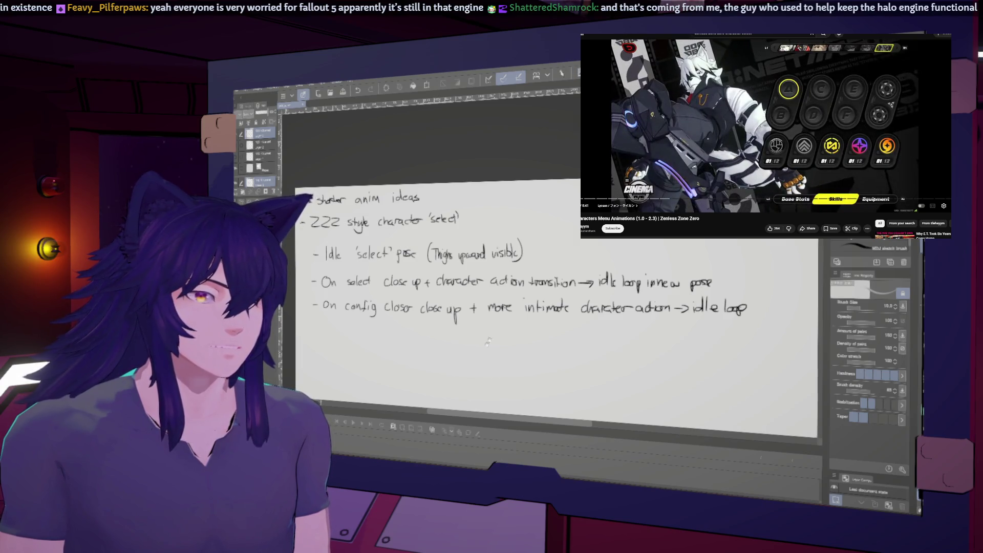
End the third line with "→ idle loop" and add the "(transition to pose)" note.
drag(487, 339, 605, 271)
scroll(604, 271, down, 3)
drag(722, 311, 838, 311)
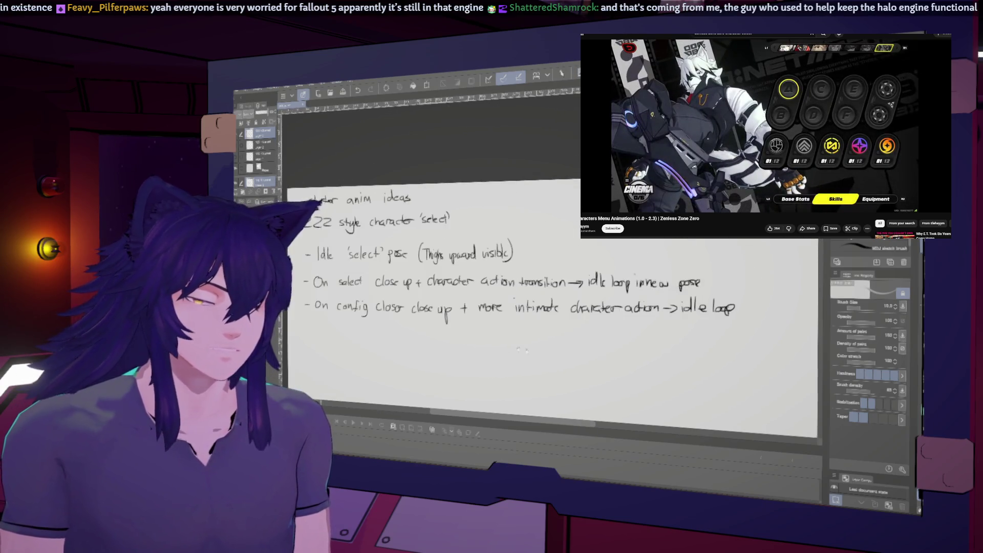
scroll(674, 327, up, 3)
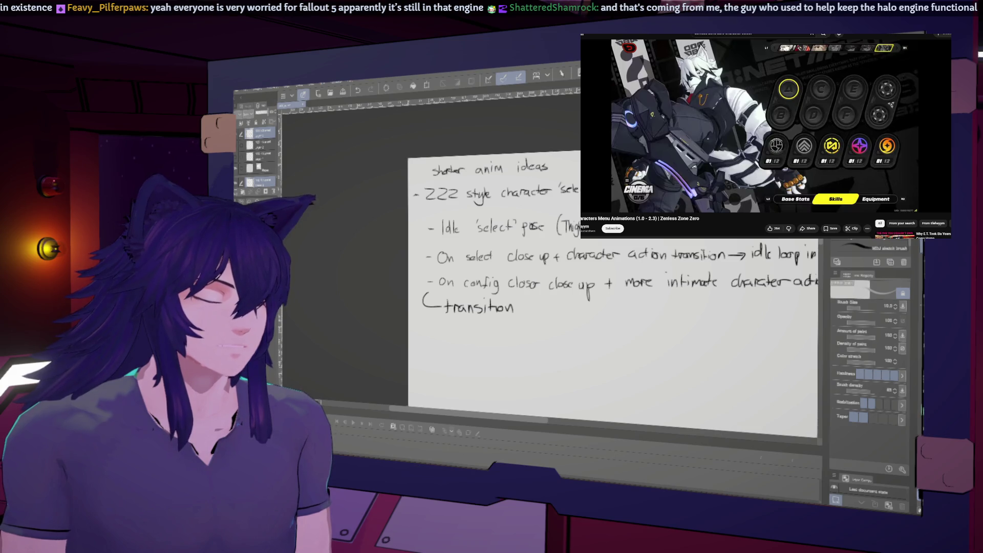
mouse_move(576, 306)
mouse_down()
mouse_move(571, 314)
mouse_move(592, 315)
mouse_move(505, 319)
mouse_move(446, 335)
mouse_up()
Number the three ideas 1–3 and write "3 poses" and "3 transition actions" at the right.
drag(521, 256, 522, 270)
drag(701, 286, 730, 327)
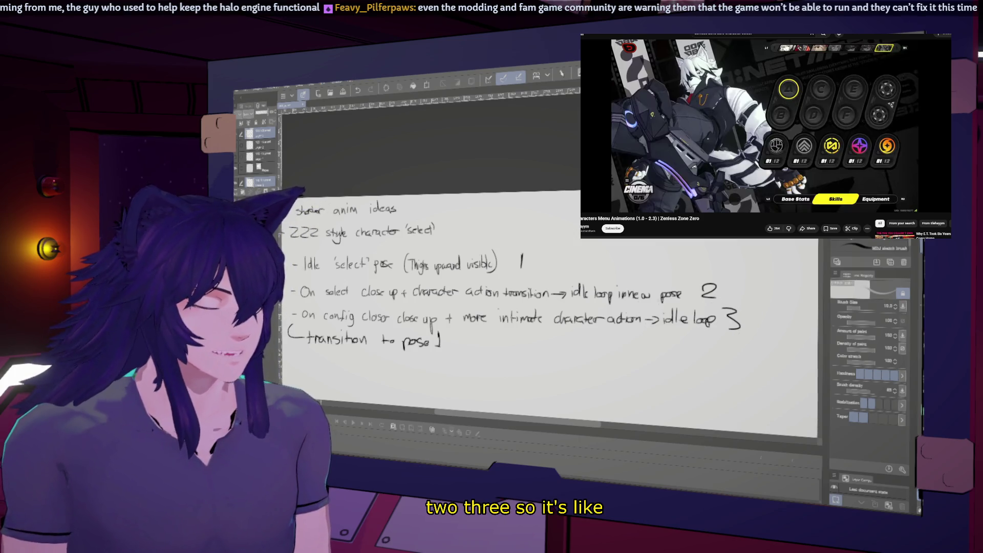
drag(538, 308, 474, 313)
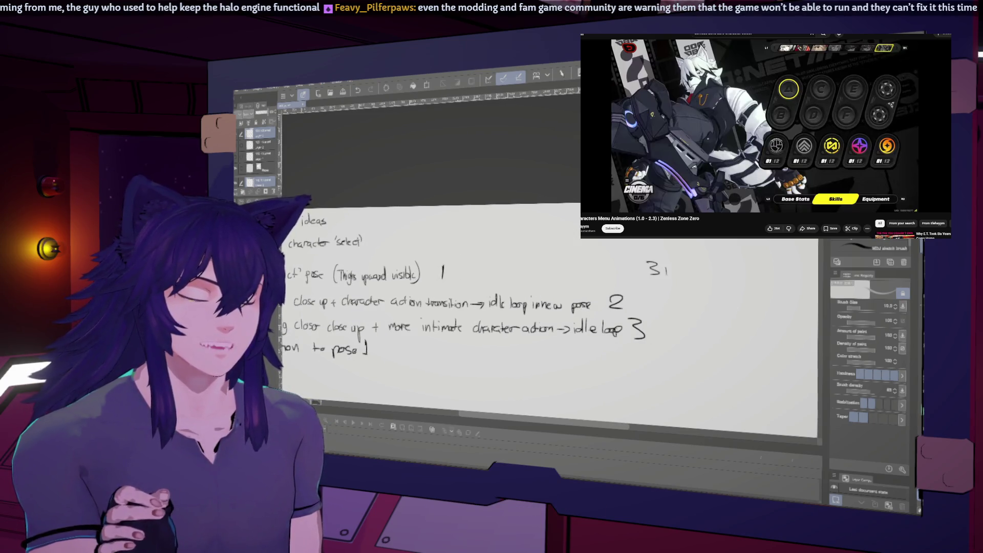
drag(679, 266, 689, 272)
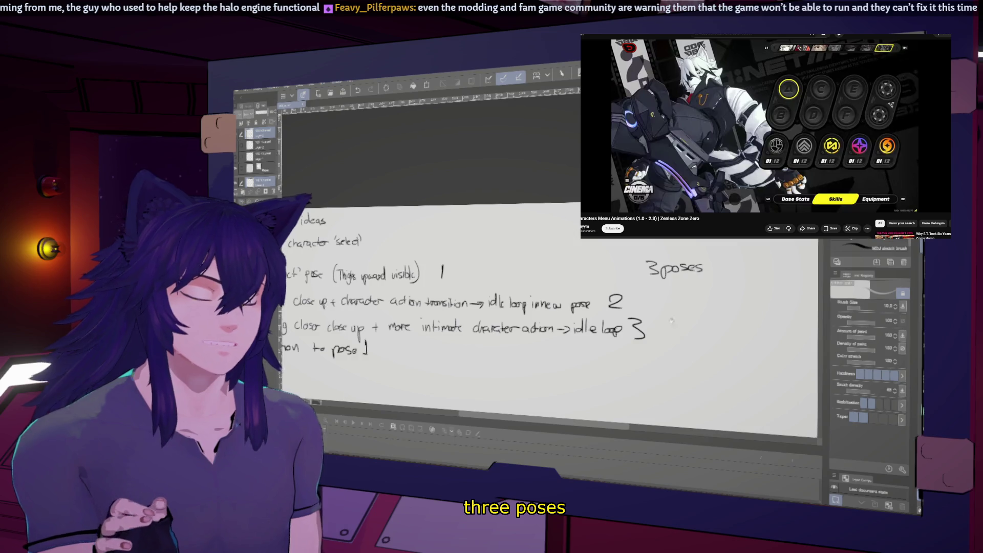
drag(538, 307, 528, 301)
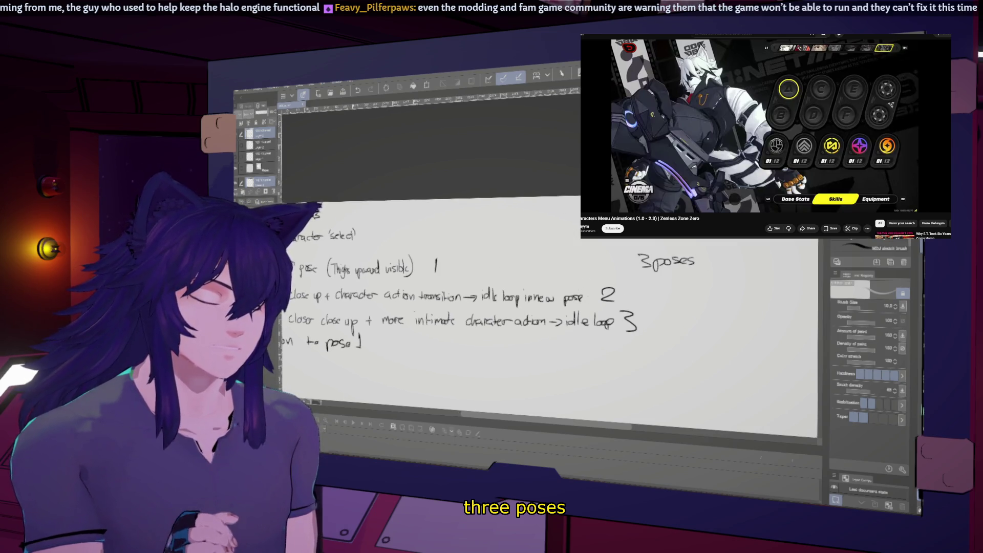
drag(538, 307, 541, 309)
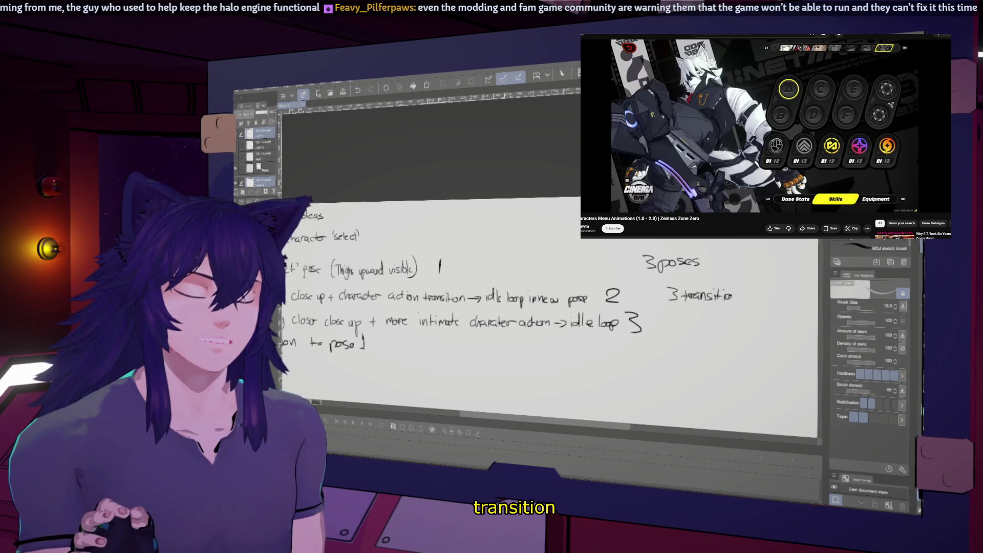
drag(752, 293, 791, 299)
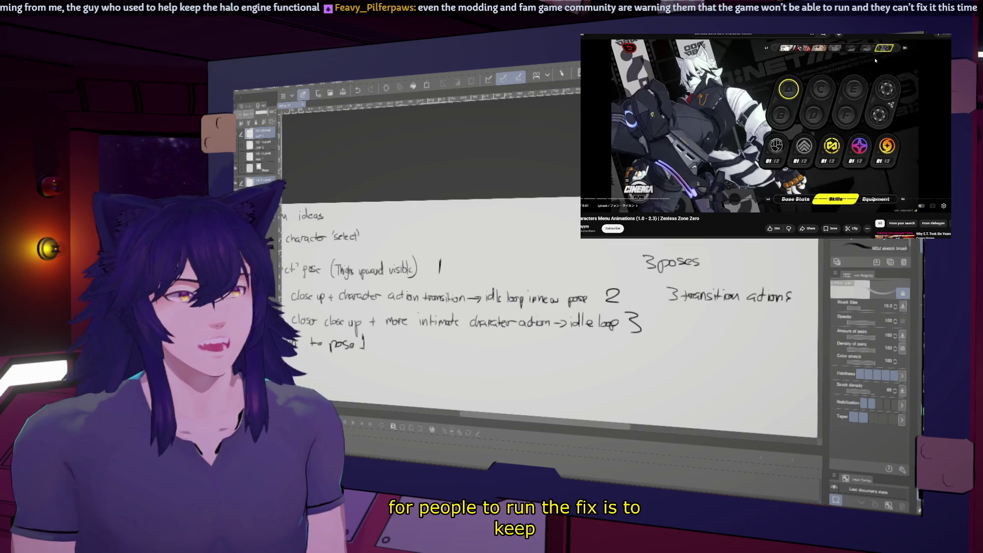
Resume the character menu reference video.
click(765, 125)
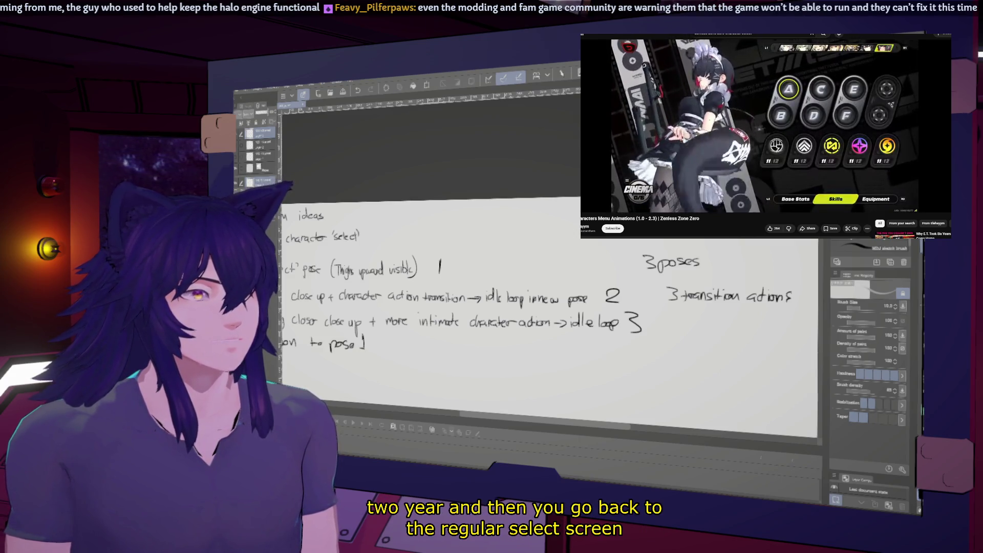
click(808, 91)
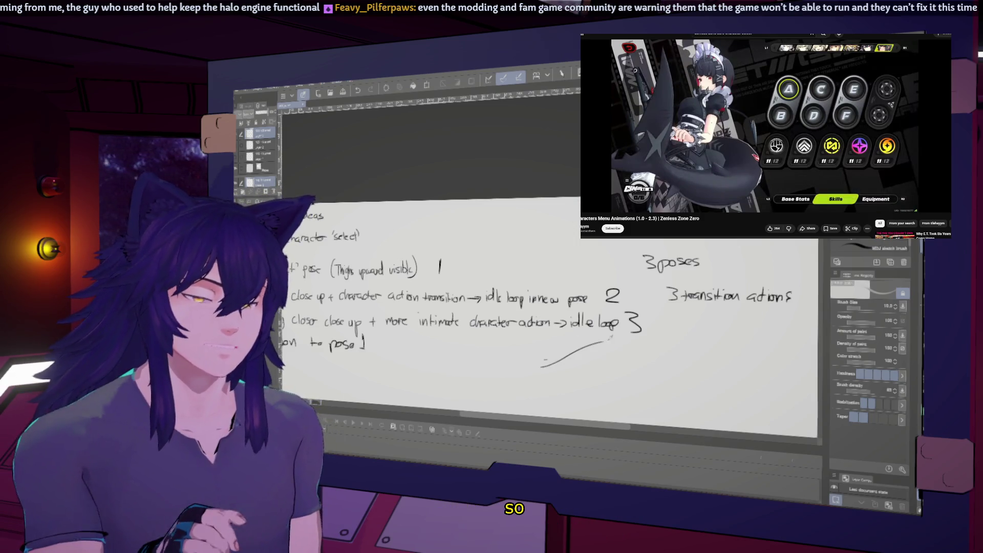
Handwrite the Pose 1 selectable, Pose 2 allure and Pose 3 confirm lines below the notes.
drag(461, 323, 584, 234)
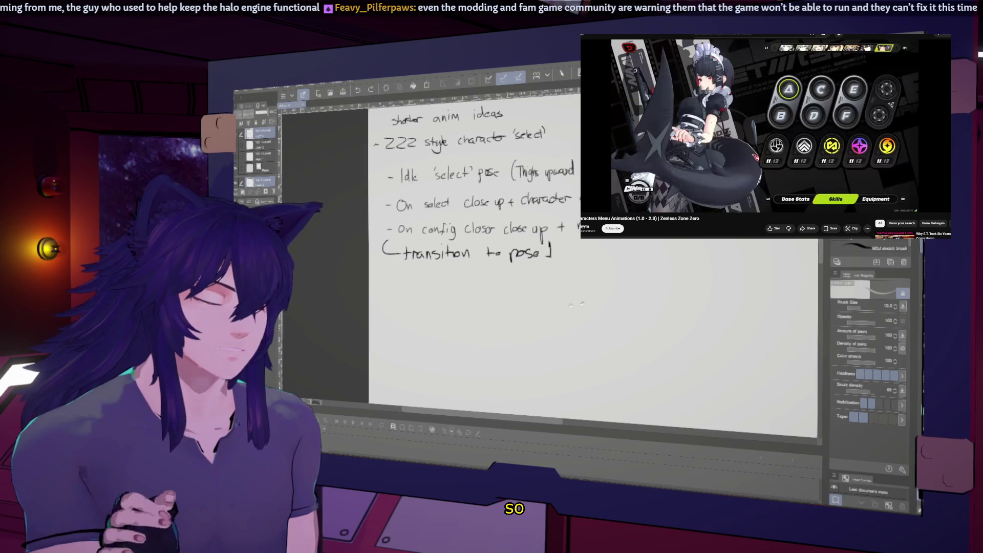
drag(362, 300, 461, 294)
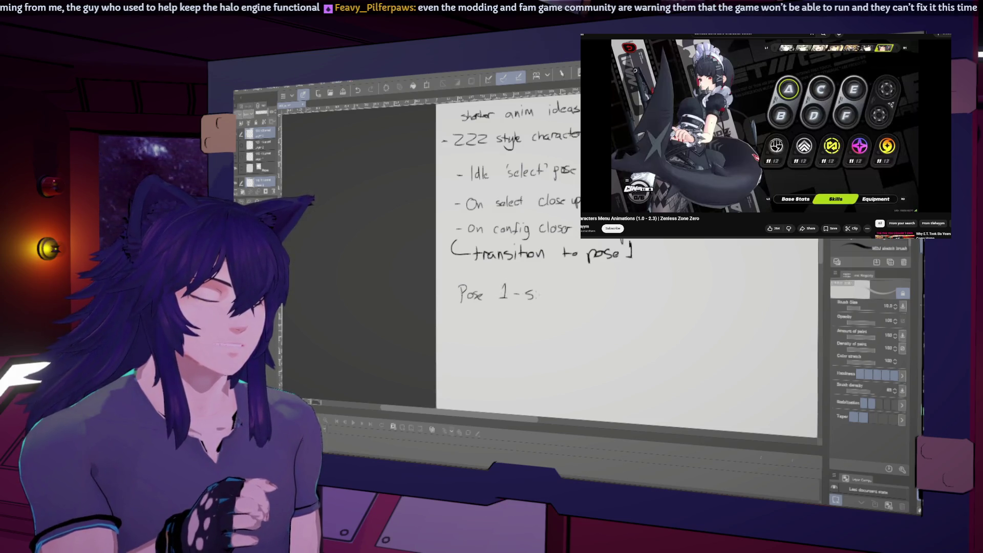
drag(547, 293, 565, 289)
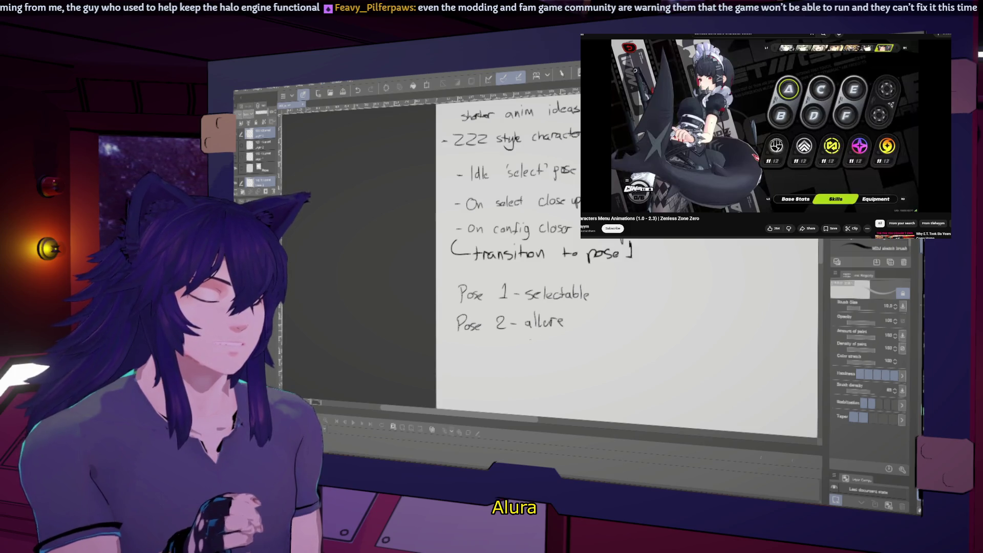
key(space)
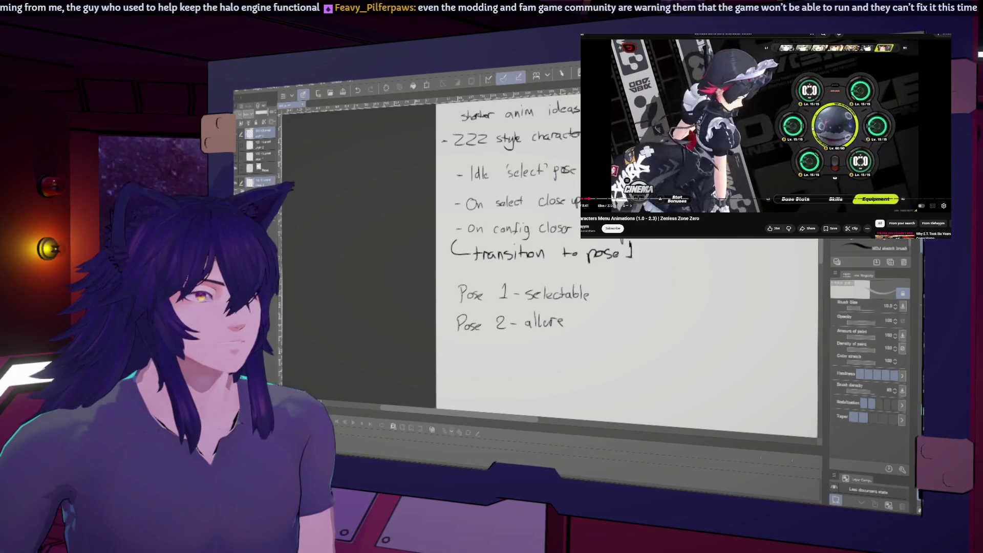
key(space)
drag(458, 347, 458, 358)
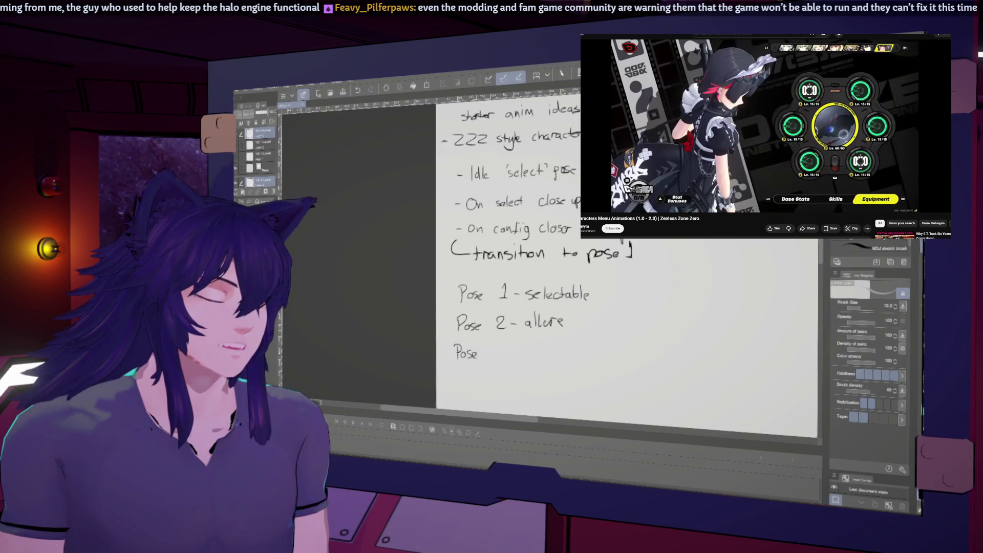
drag(514, 352, 585, 355)
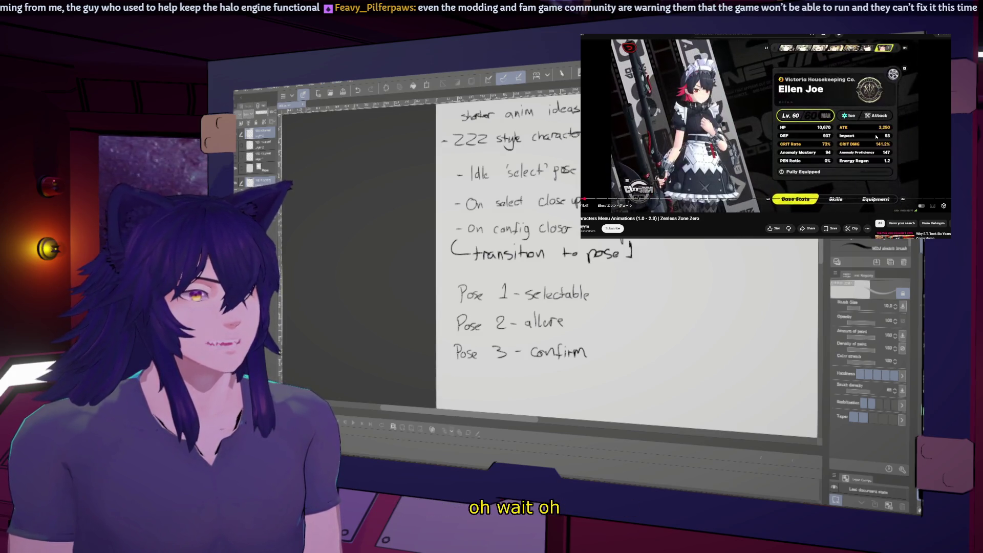
Pair the poses with Base stats, skills and equipment, checking the stats screen in the video.
click(877, 136)
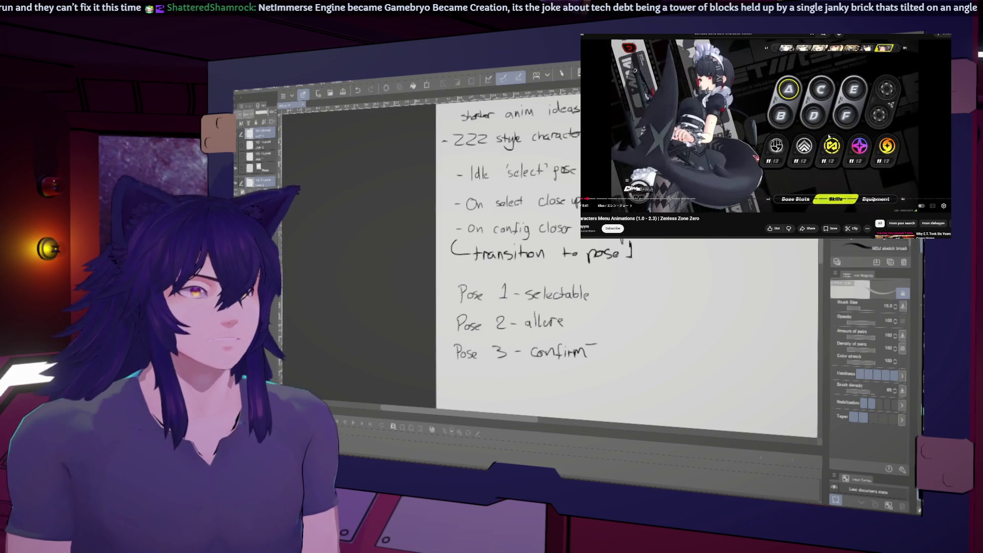
click(893, 114)
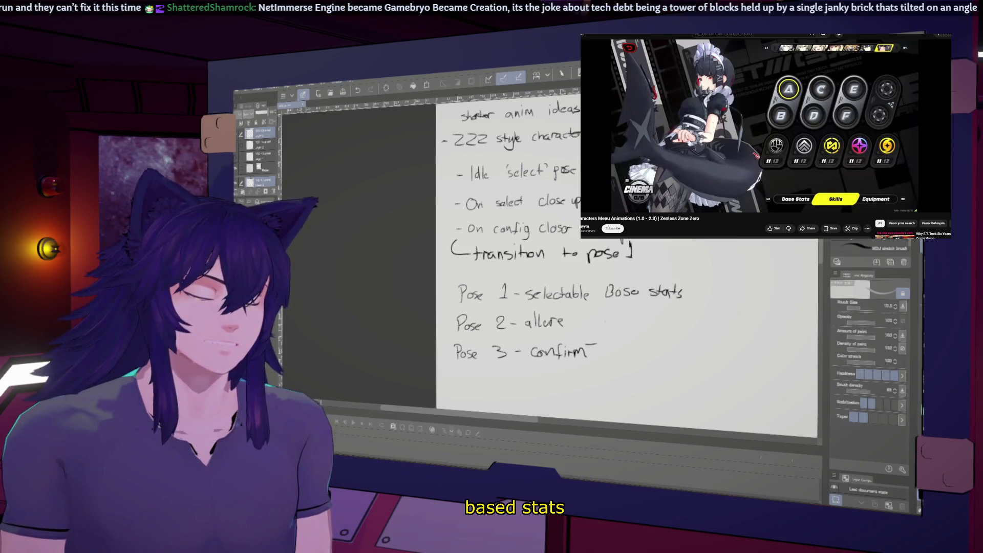
mouse_move(621, 327)
mouse_down()
mouse_move(632, 317)
mouse_move(635, 329)
mouse_move(612, 354)
mouse_move(681, 355)
mouse_up()
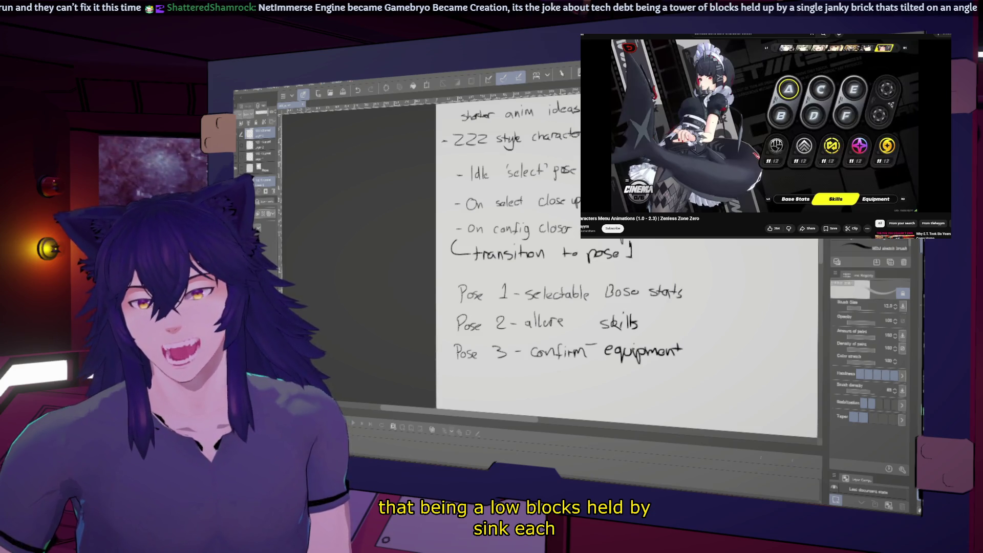
click(758, 112)
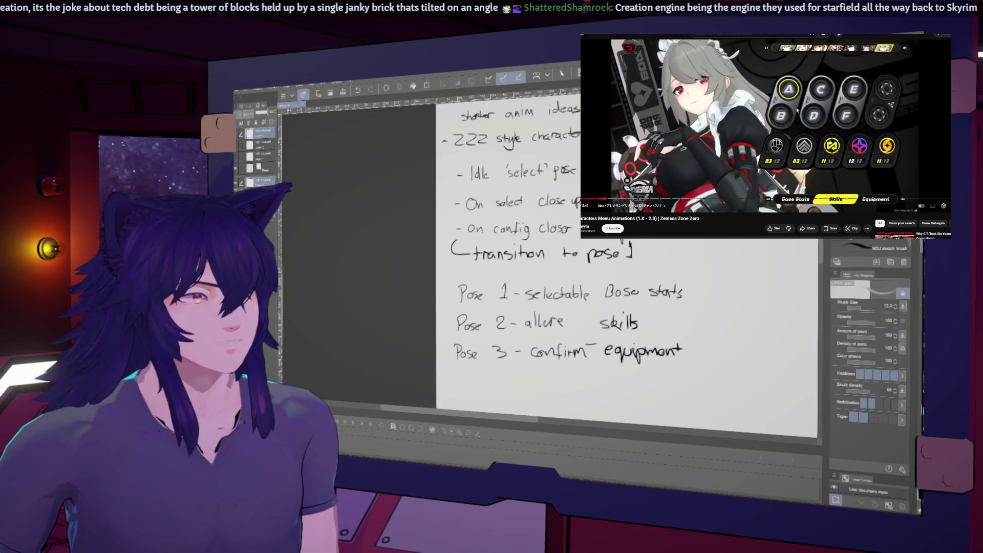
Write "x 2 ??" after skills on the Pose 2 line, then review the stats screen in the video.
drag(663, 319, 673, 328)
mouse_move(674, 319)
mouse_down()
mouse_move(663, 329)
mouse_move(721, 325)
mouse_up()
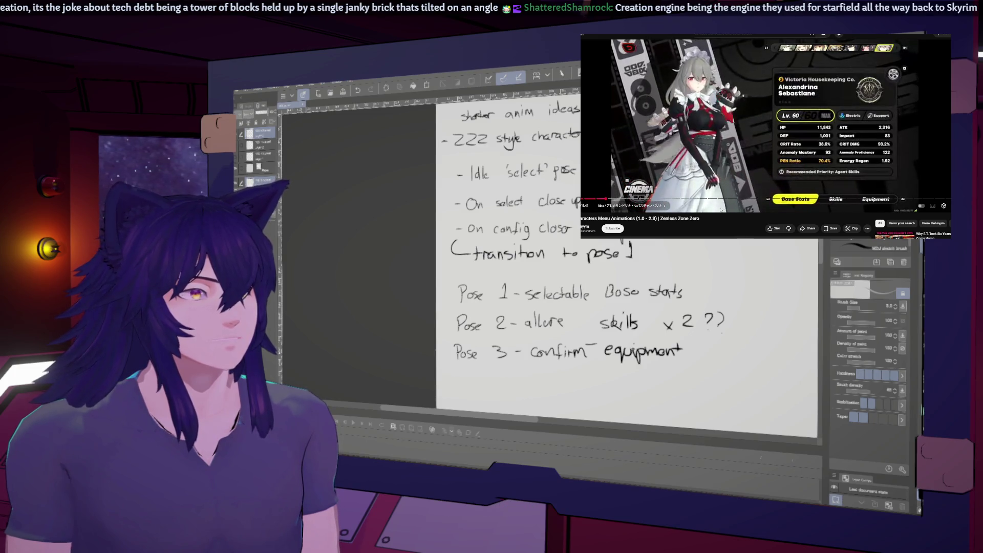
click(789, 131)
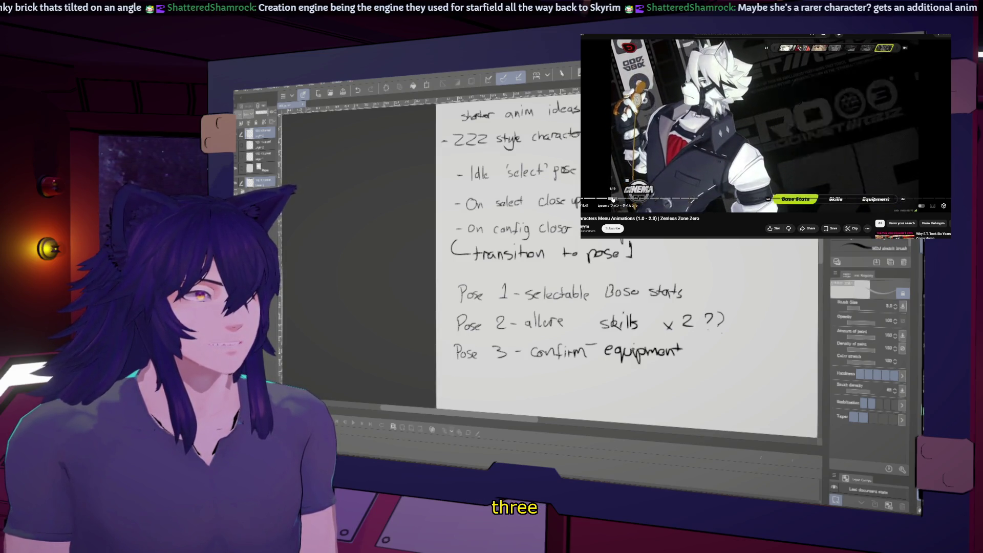
click(611, 199)
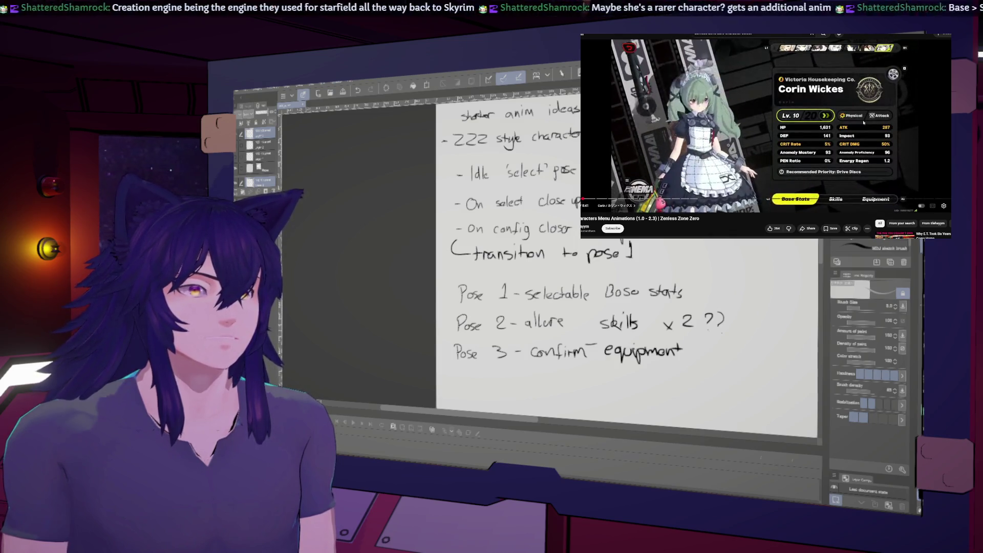
scroll(599, 269, down, 1)
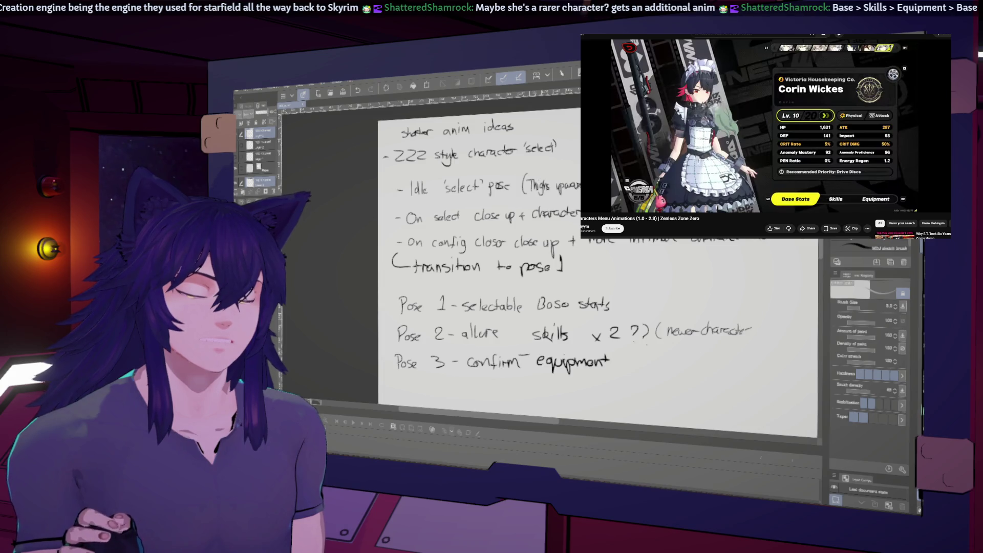
scroll(576, 270, down, 1)
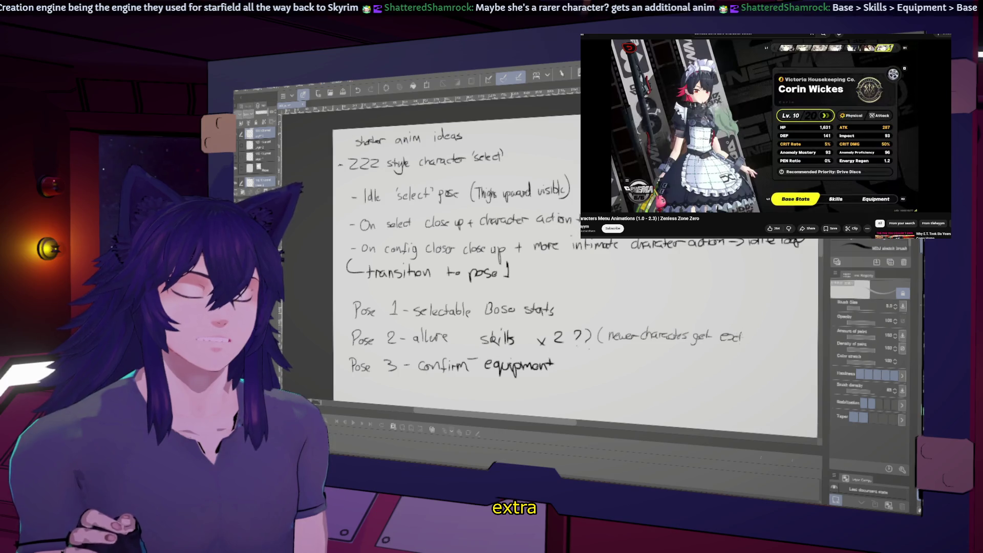
Handwrite the flow note "Base -> skills -> equip -> Base" beneath the pose list.
key(ctrl+z)
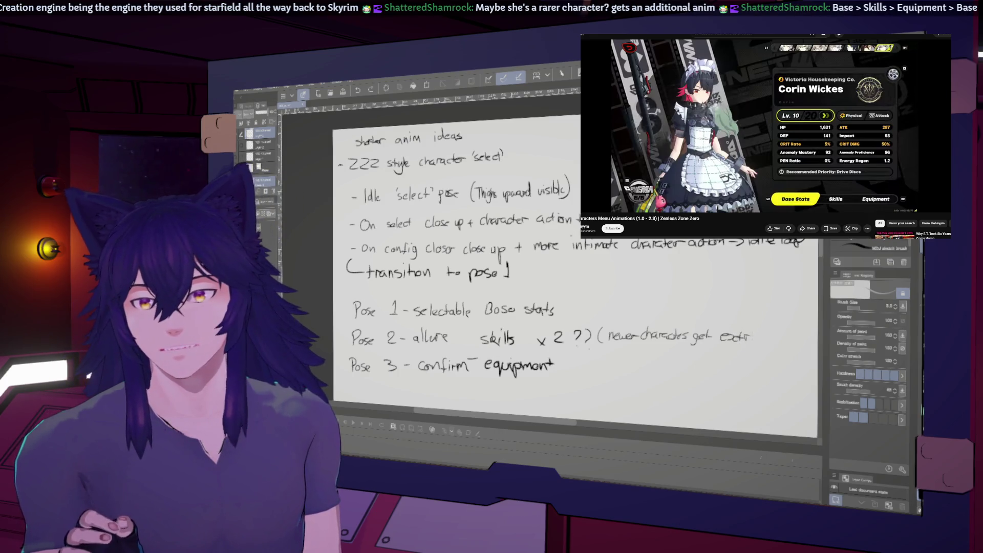
mouse_move(576, 308)
mouse_down()
mouse_move(630, 285)
mouse_move(699, 230)
mouse_up()
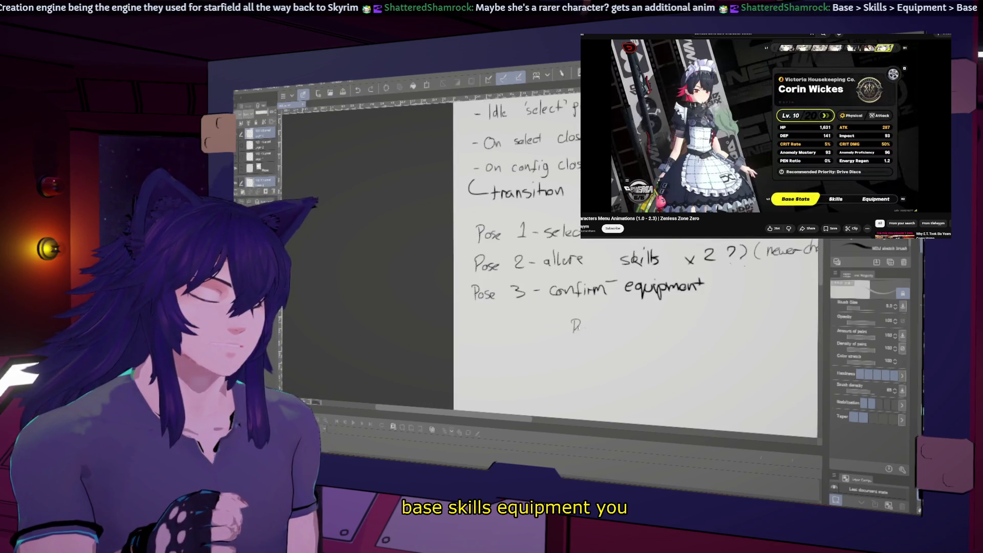
mouse_move(593, 323)
mouse_down()
mouse_move(588, 332)
mouse_move(614, 330)
mouse_up()
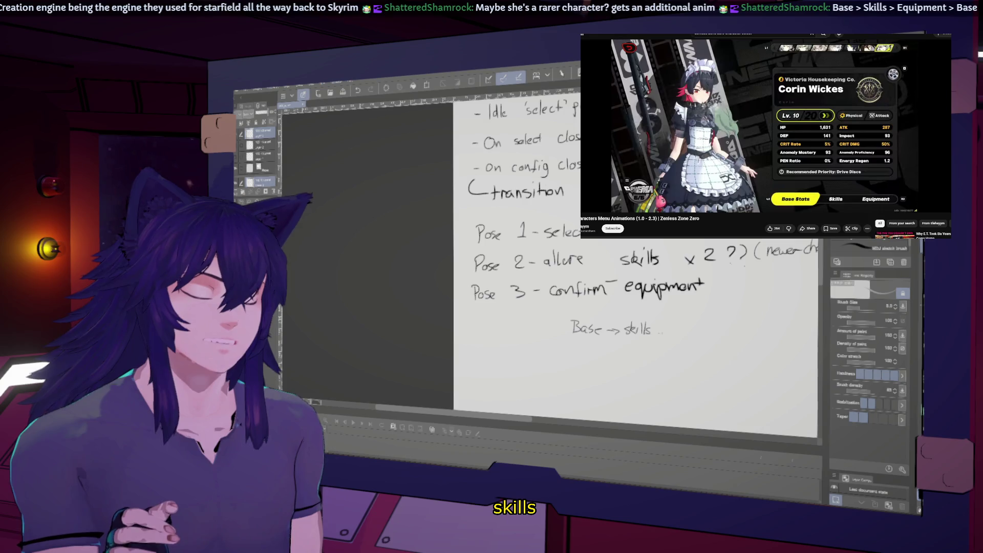
drag(613, 331, 644, 335)
drag(649, 332, 670, 332)
drag(676, 327, 762, 335)
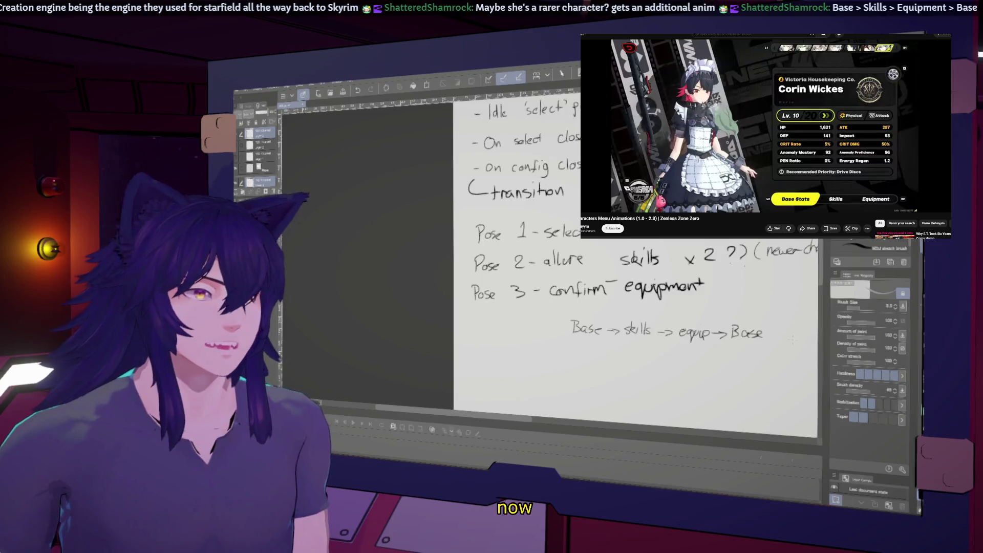
click(757, 112)
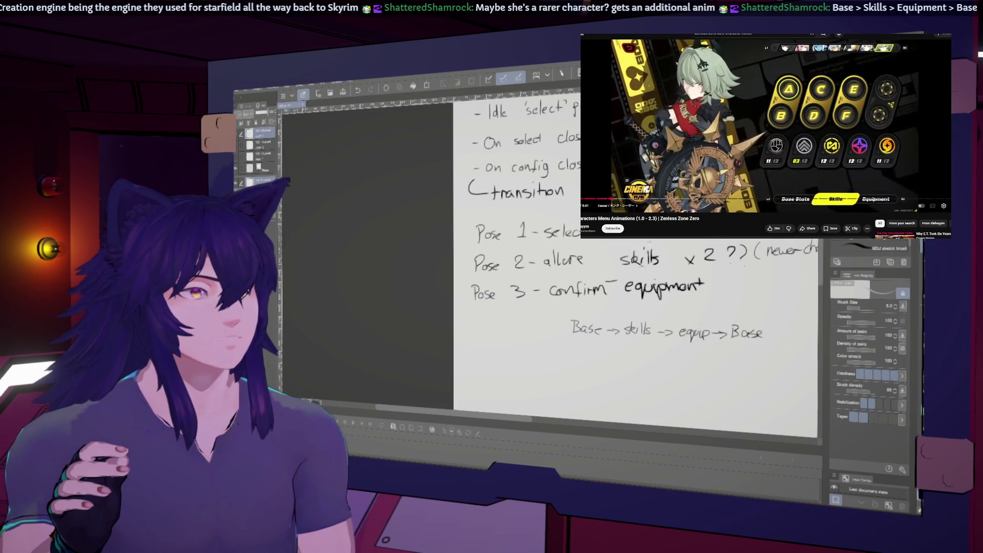
scroll(638, 307, down, 3)
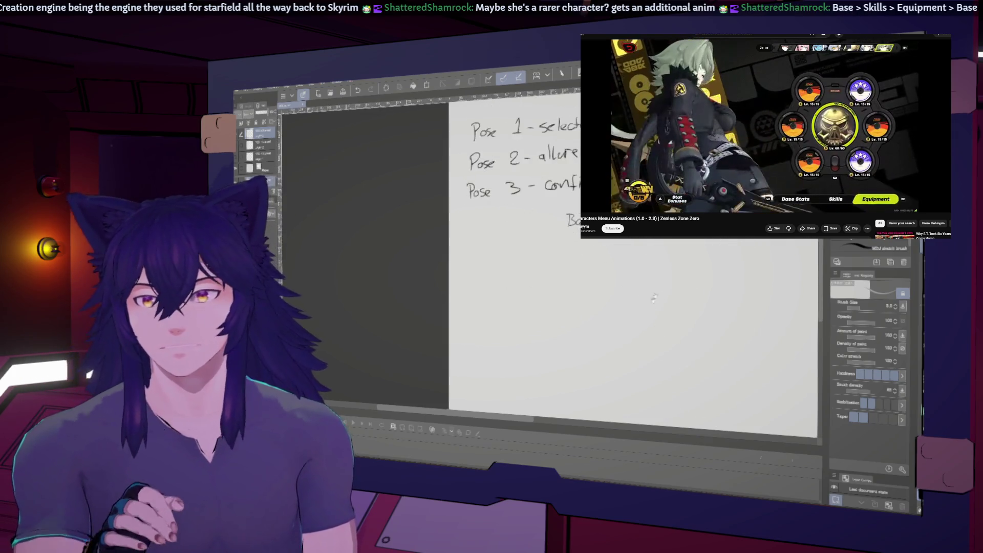
scroll(638, 308, up, 1)
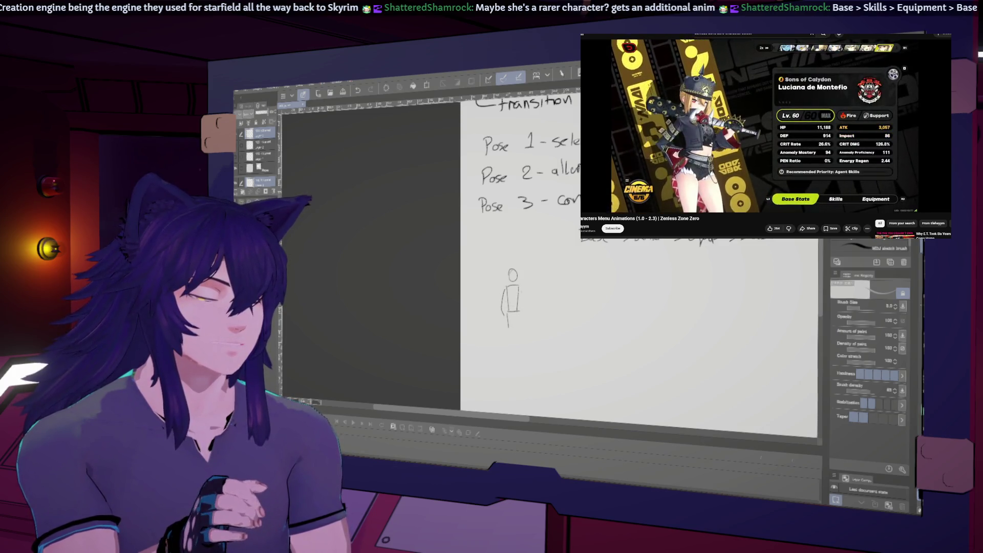
scroll(638, 308, up, 1)
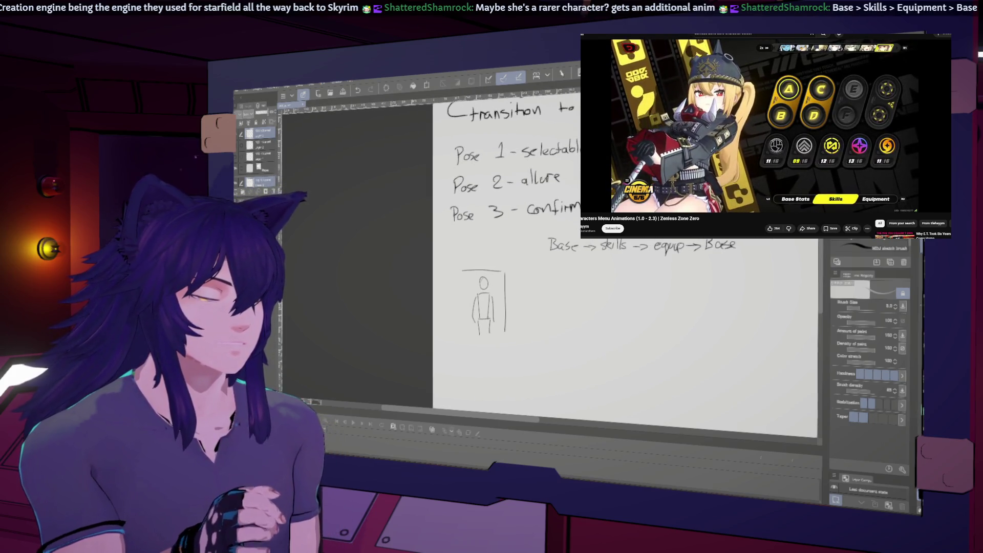
Draw a second storyboard frame beside the stick-figure frame, removing the trial figure inside it.
key(ctrl+z)
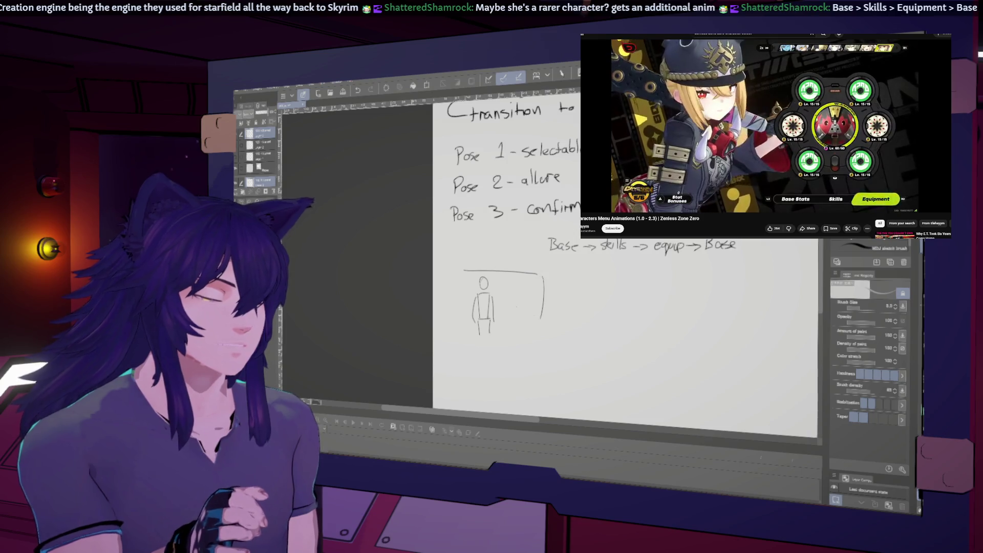
scroll(575, 332, right, 2)
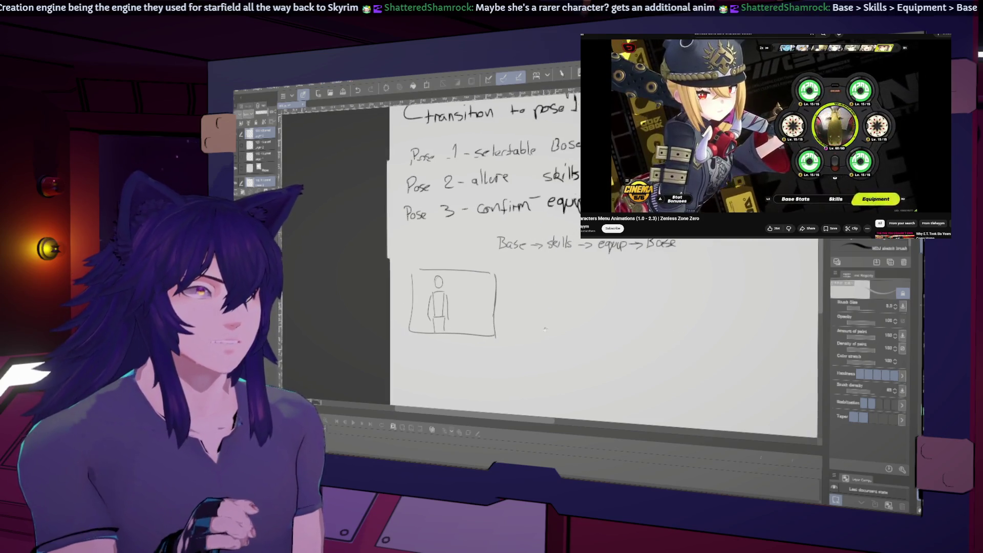
drag(520, 276, 521, 328)
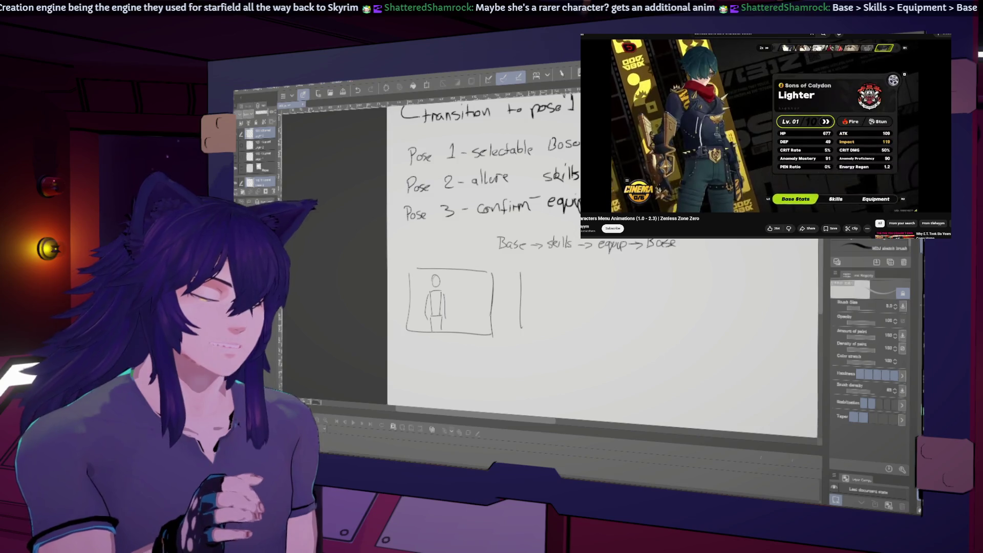
drag(605, 274, 516, 337)
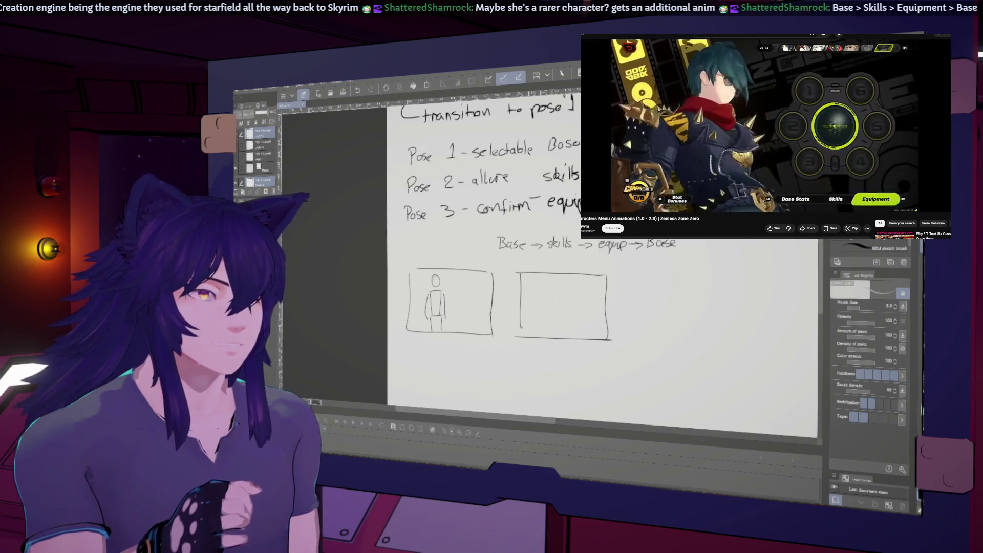
mouse_move(522, 331)
mouse_down()
mouse_move(555, 332)
mouse_move(541, 281)
mouse_up()
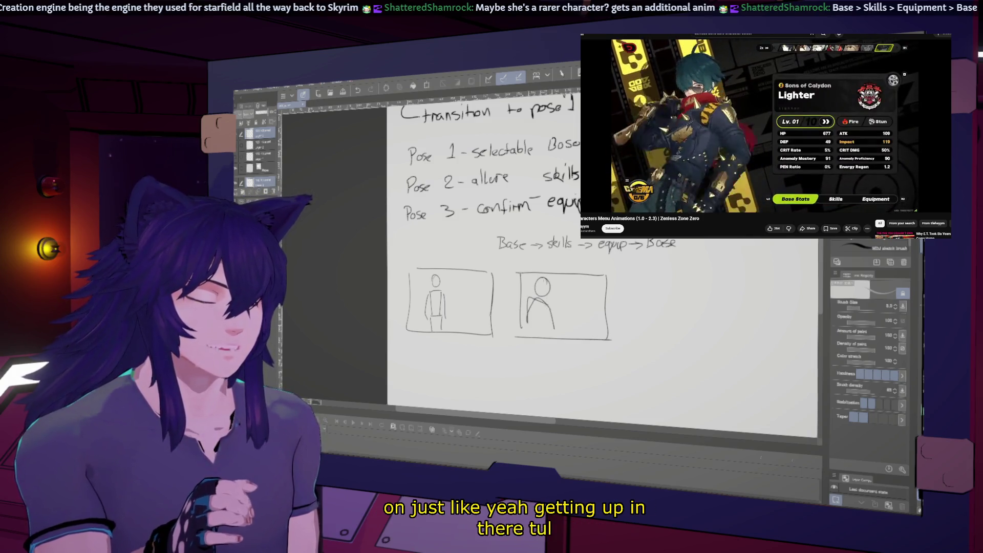
key(Delete)
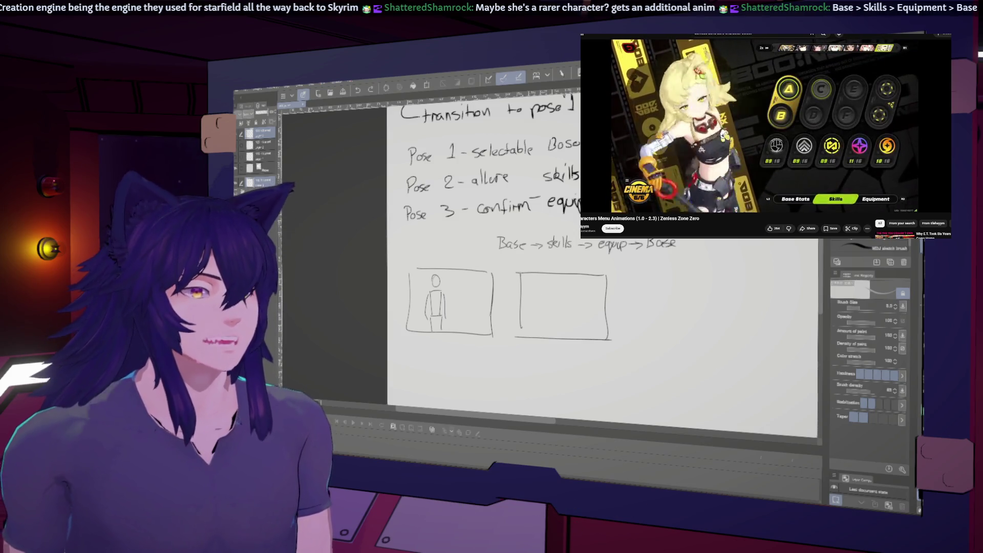
Jump the reference video to another character and pause it.
click(729, 208)
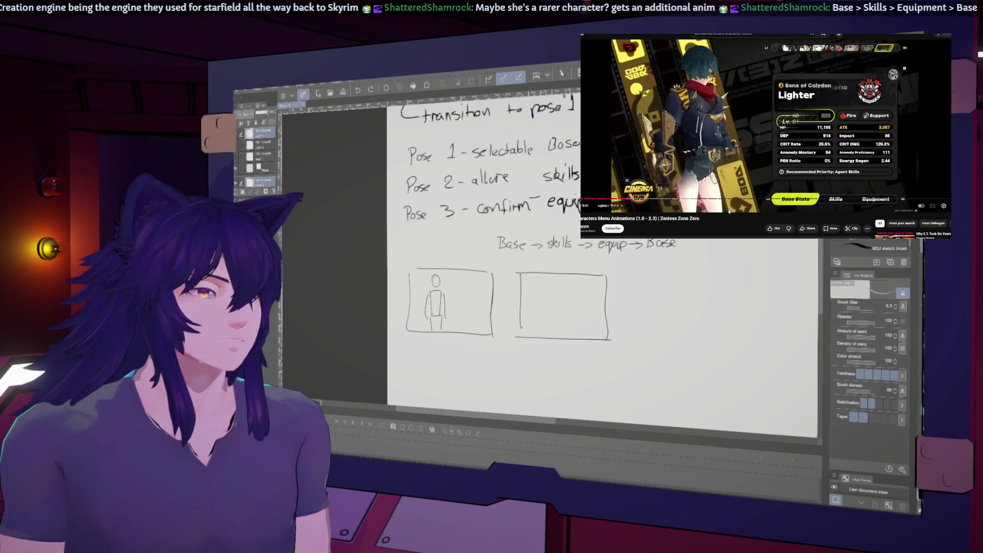
key(space)
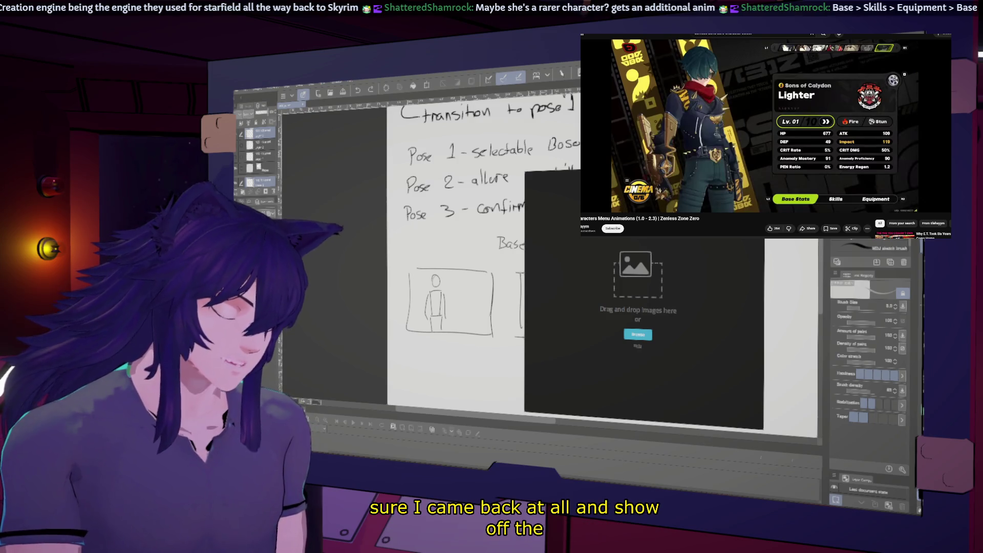
Paste the stats screen screenshot onto the PureRef board and position it up-left.
key(ctrl+v)
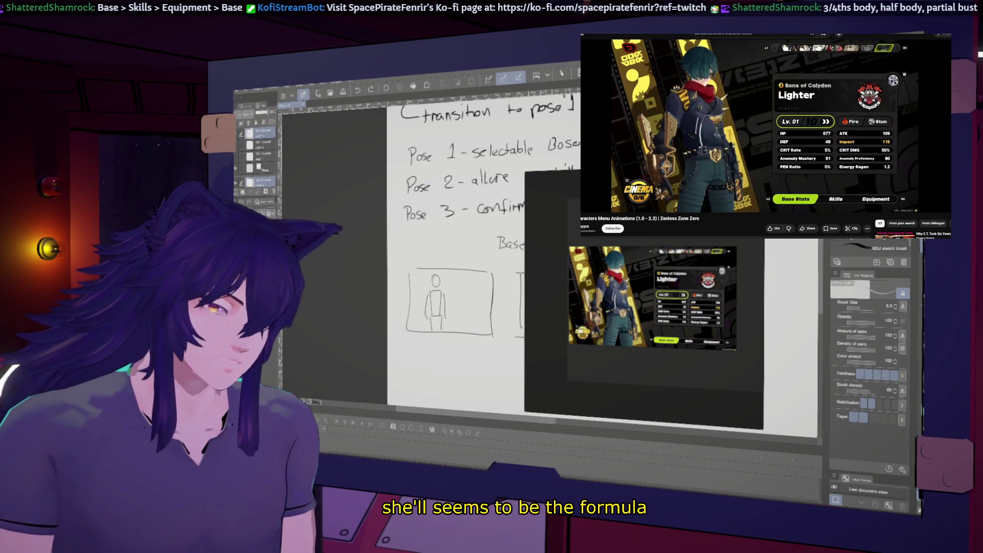
click(758, 112)
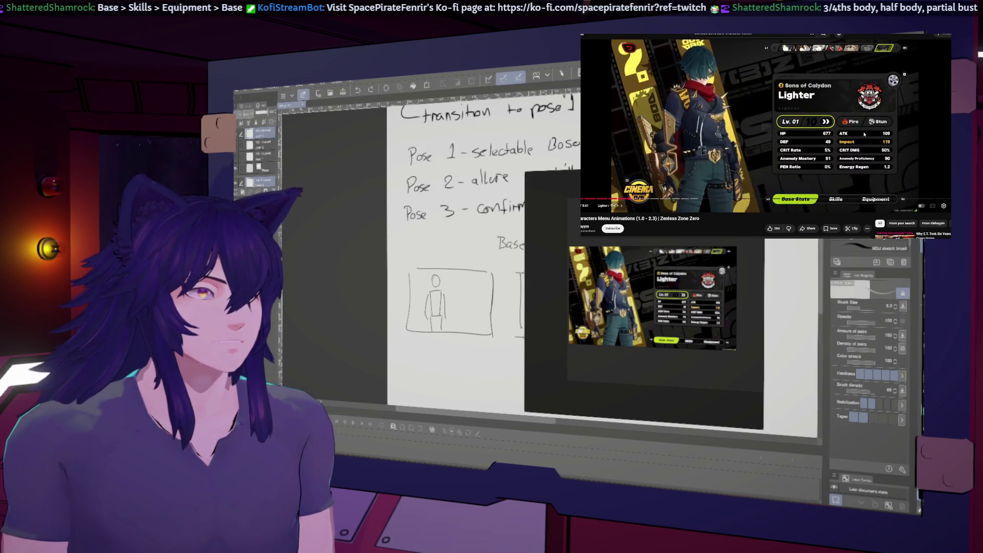
key(space)
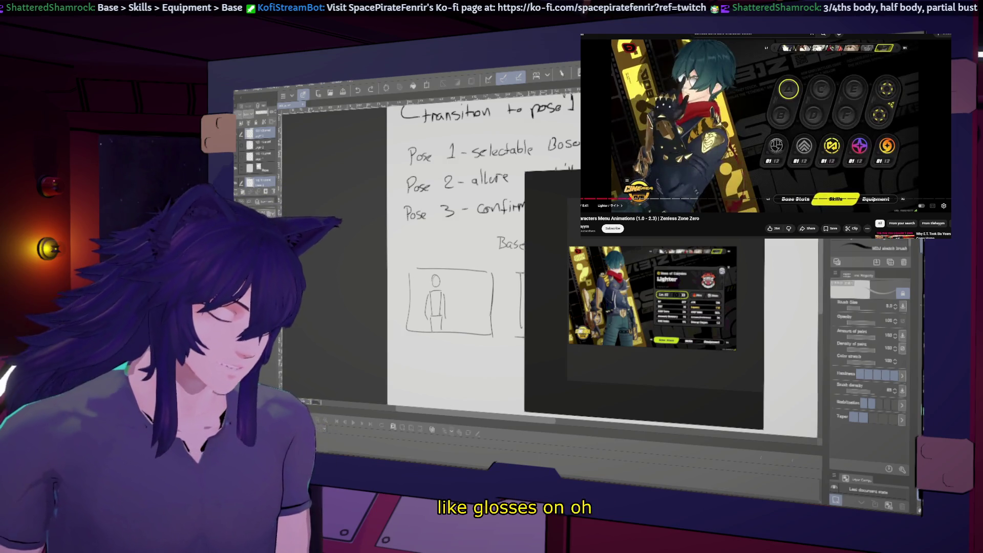
drag(652, 408, 633, 347)
Paste two more paused video stills onto the board, shrinking and arranging them.
key(ctrl+v)
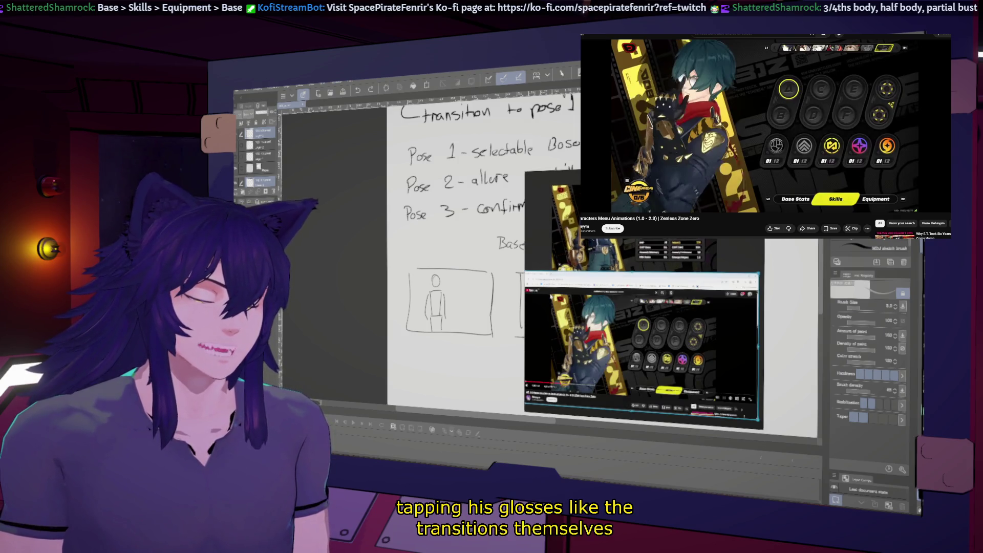
drag(759, 421, 718, 399)
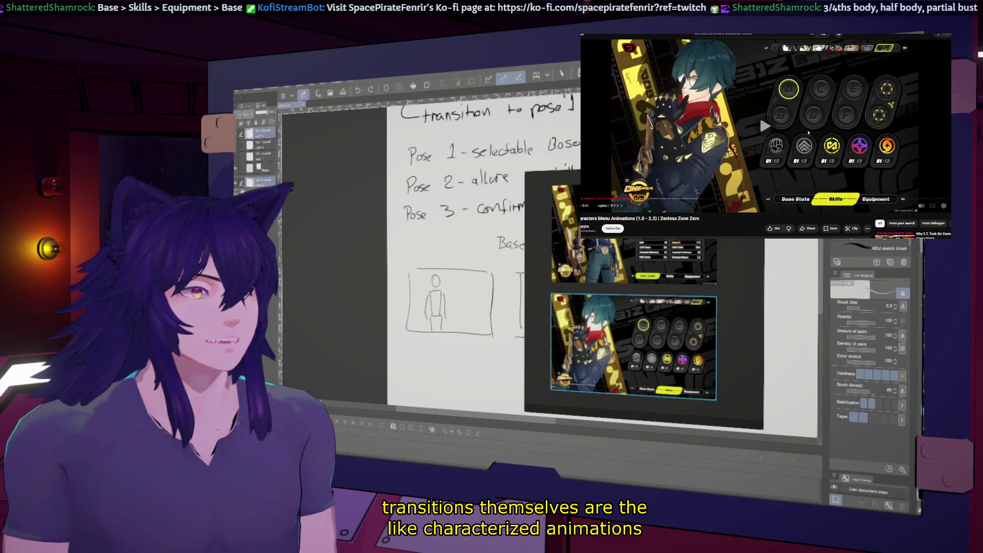
click(838, 125)
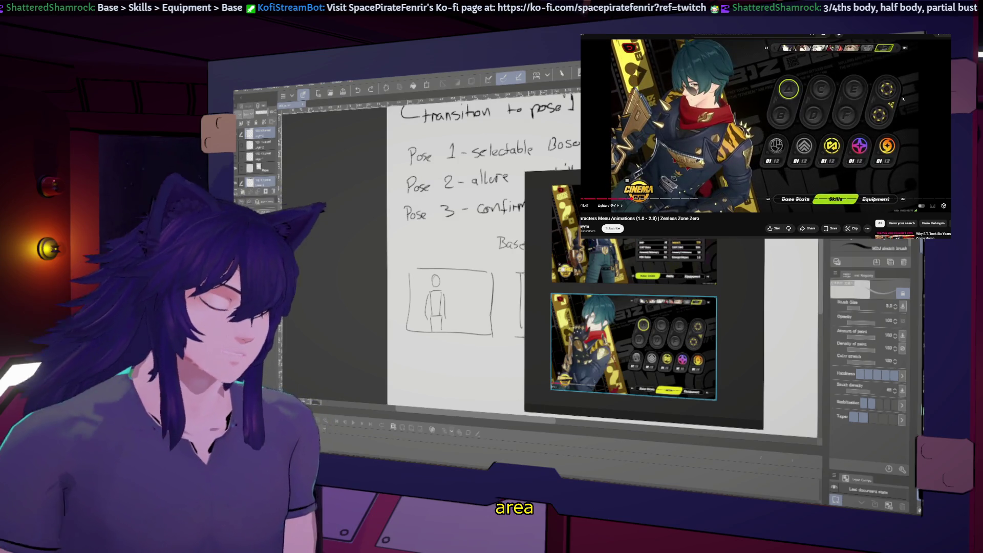
scroll(626, 315, down, 3)
scroll(624, 316, down, 2)
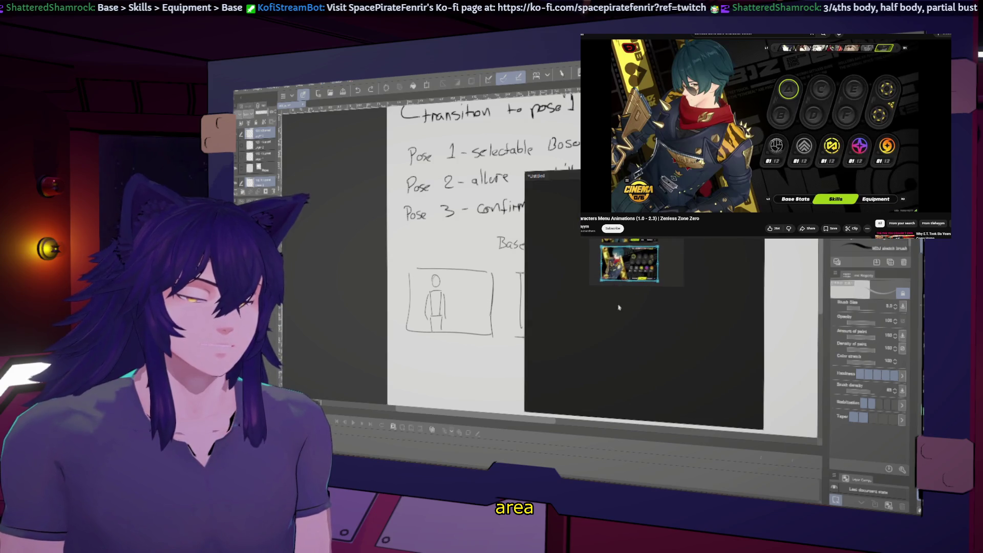
key(ctrl+v)
scroll(625, 315, up, 2)
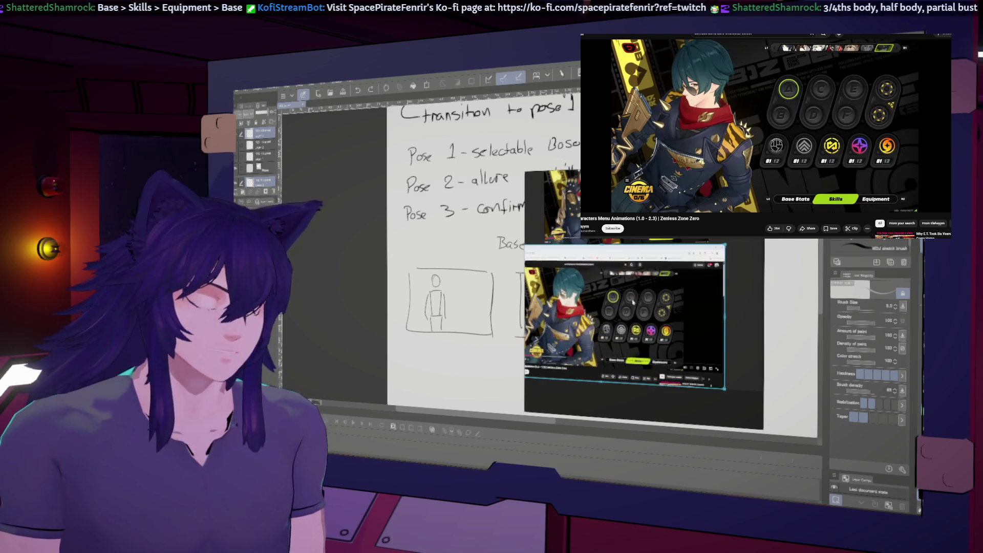
scroll(625, 315, up, 1)
scroll(625, 315, down, 2)
drag(538, 277, 640, 341)
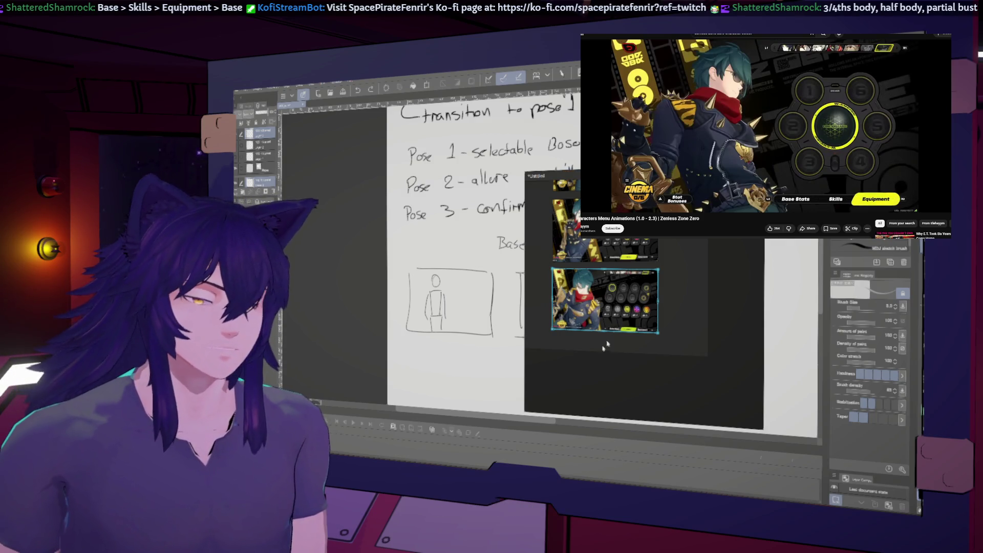
Paste the equipment-screen capture below the others, replacing the full-browser grab with the game-only crop.
key(ctrl+v)
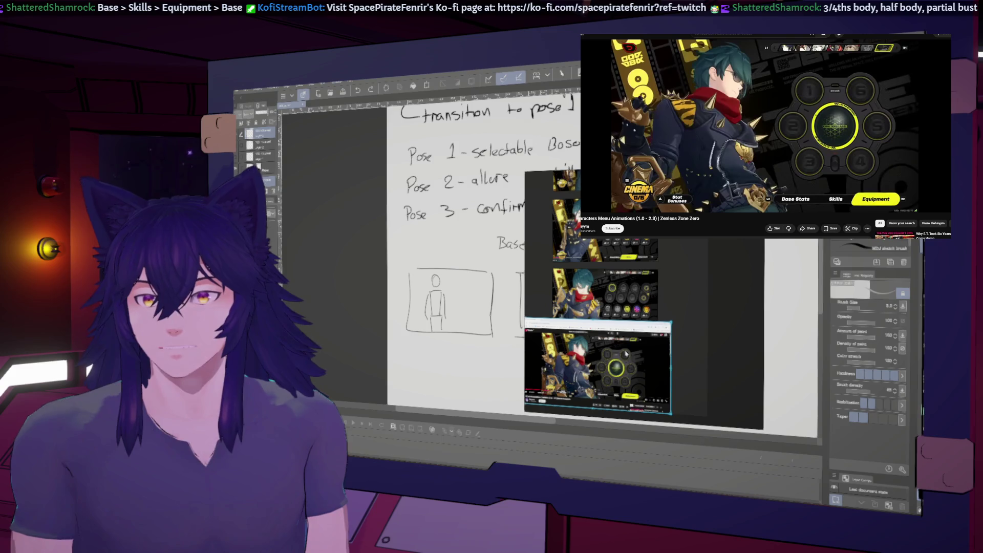
drag(625, 352, 643, 300)
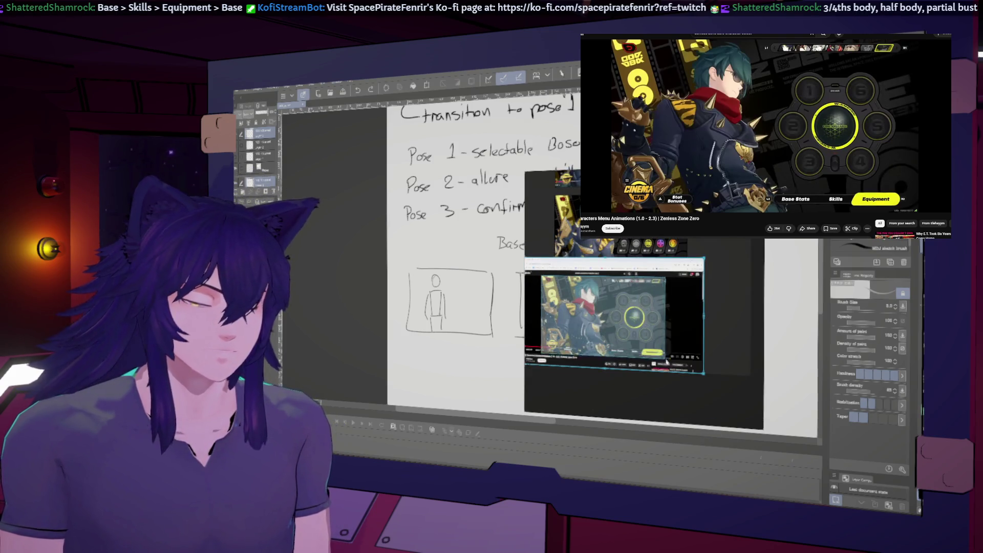
key(Delete)
key(ctrl+v)
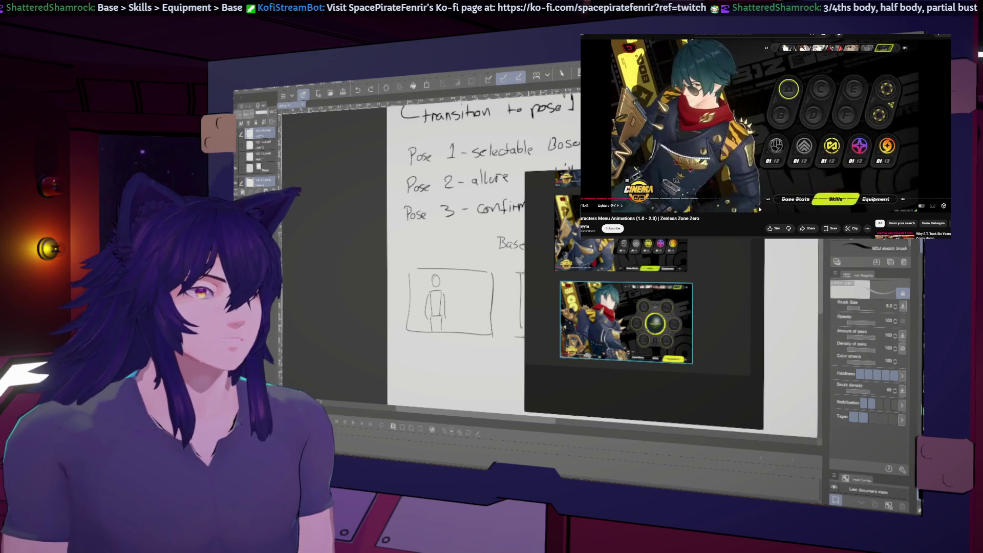
key(space)
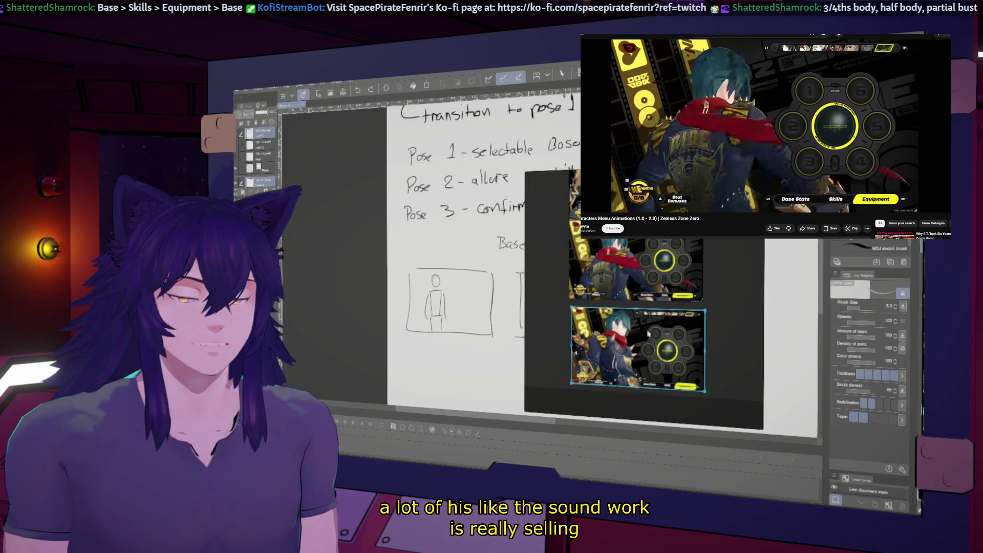
Pause the Zenless Zone Zero menu video and paste that frame onto the board.
drag(648, 334, 645, 322)
click(736, 115)
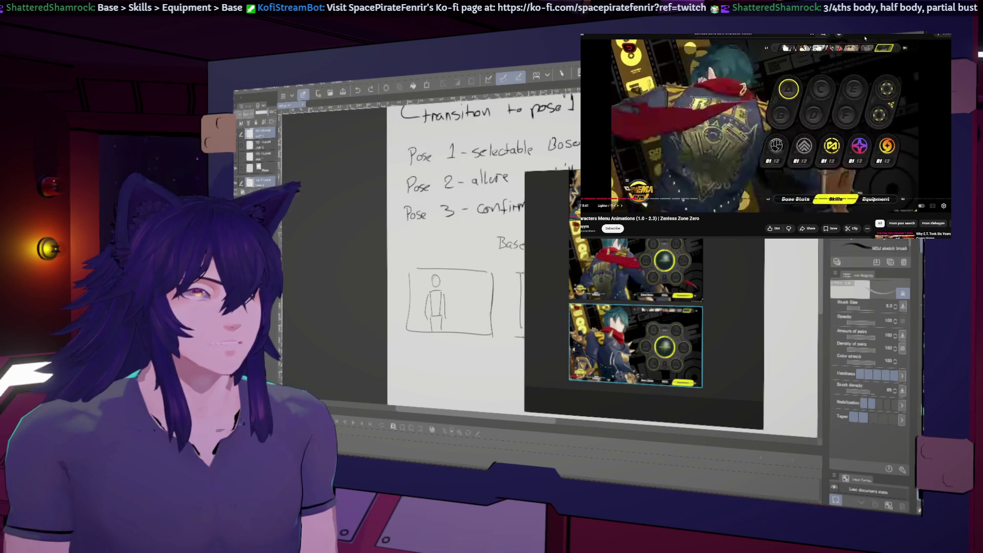
key(space)
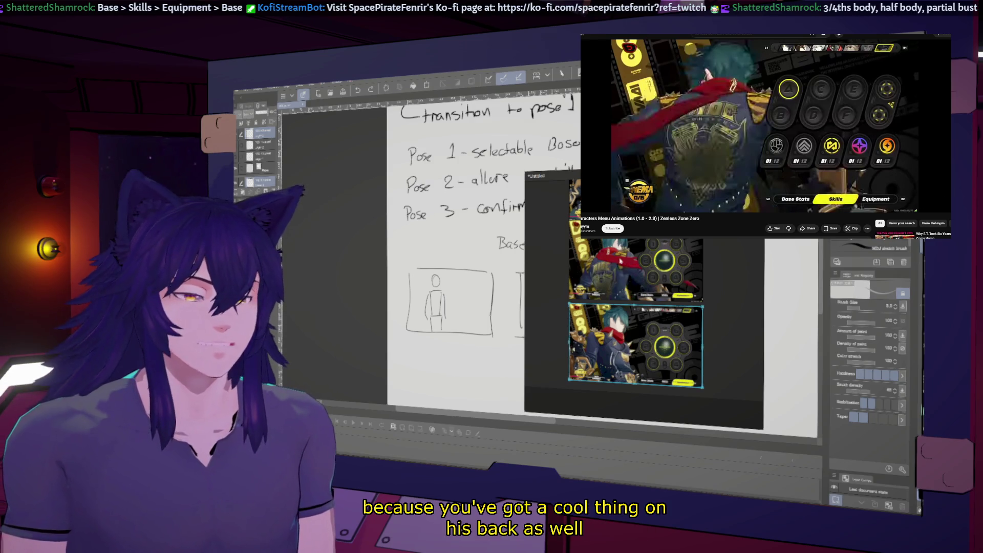
scroll(630, 295, down, 2)
scroll(595, 266, down, 2)
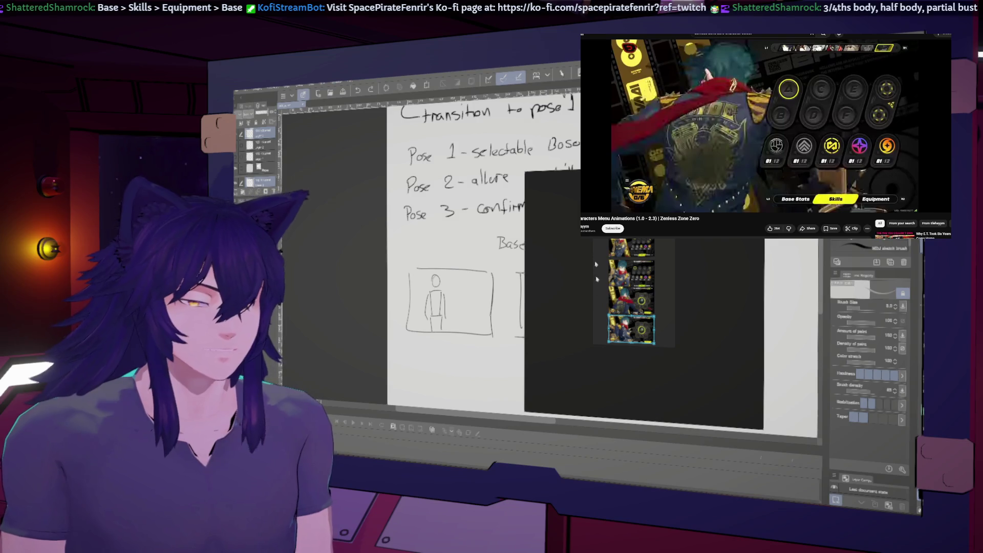
key(ctrl+v)
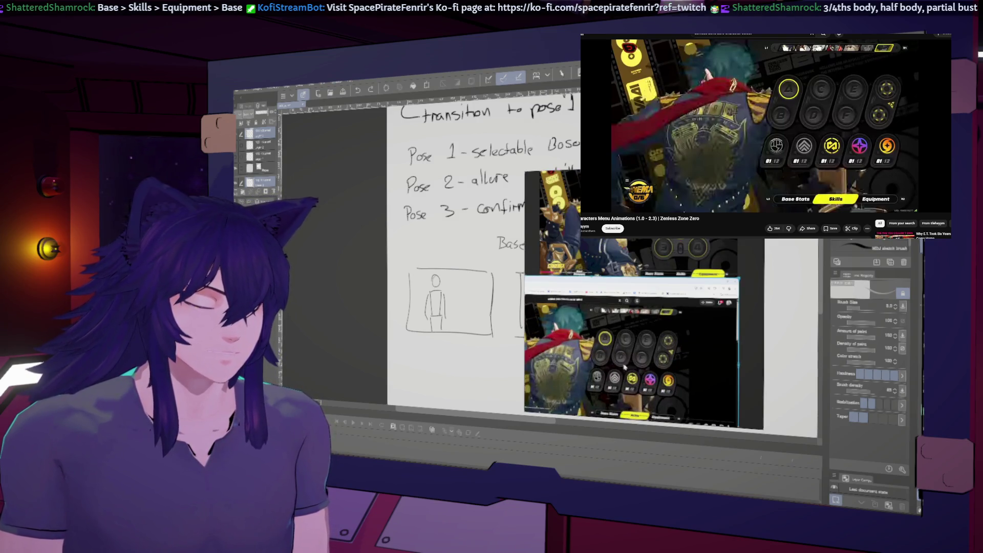
scroll(557, 303, up, 1)
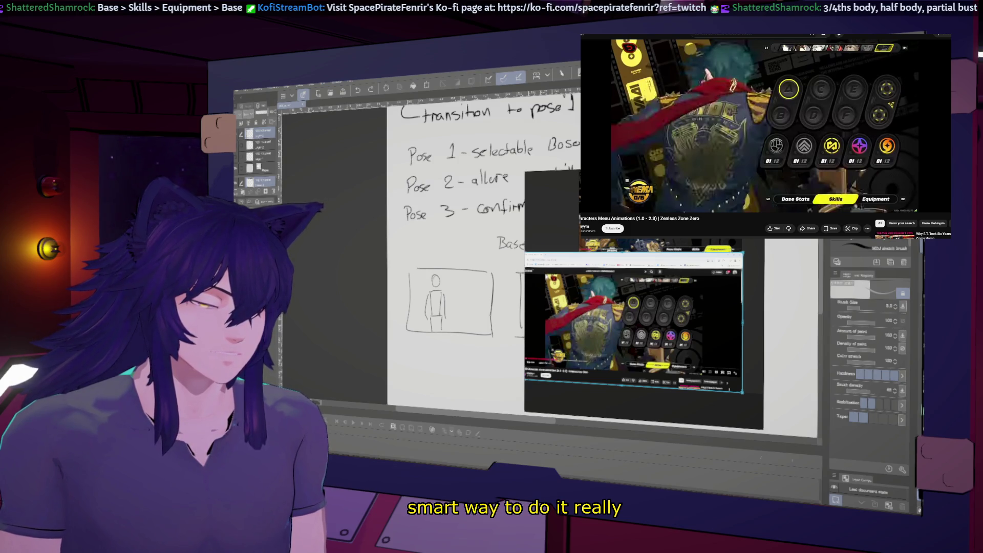
scroll(704, 376, down, 2)
scroll(705, 376, down, 2)
scroll(703, 377, down, 1)
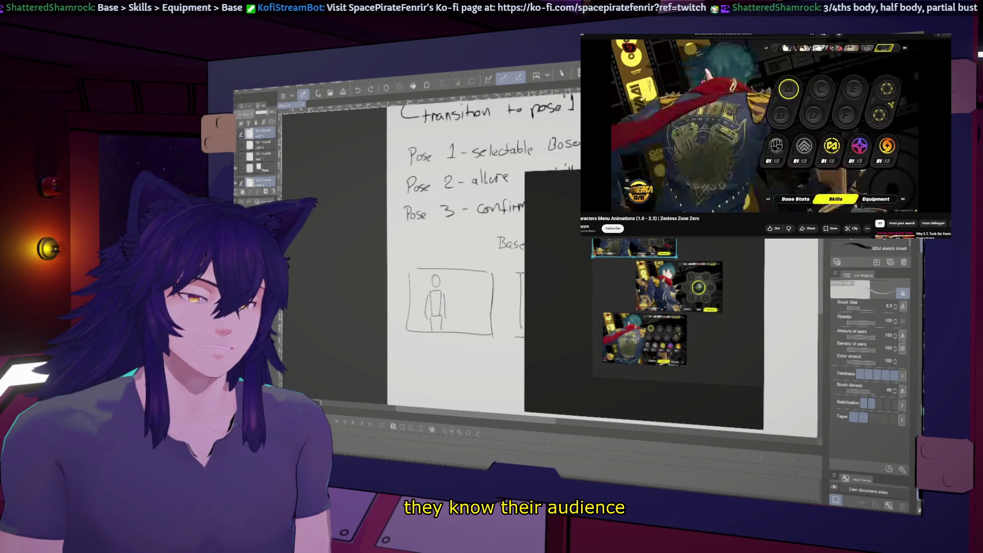
scroll(625, 264, up, 2)
scroll(625, 264, up, 2)
scroll(625, 264, up, 1)
scroll(624, 265, up, 1)
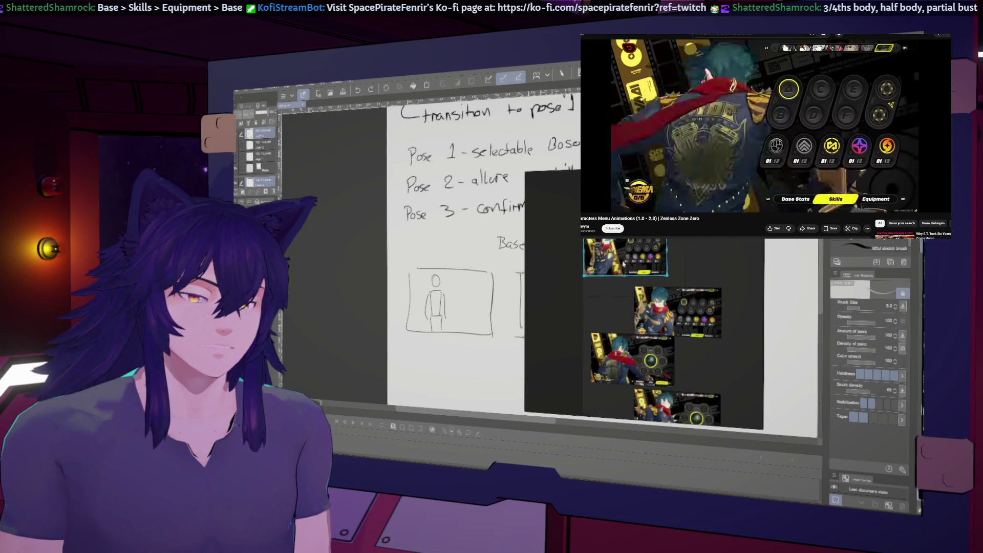
scroll(623, 264, up, 2)
scroll(623, 265, up, 2)
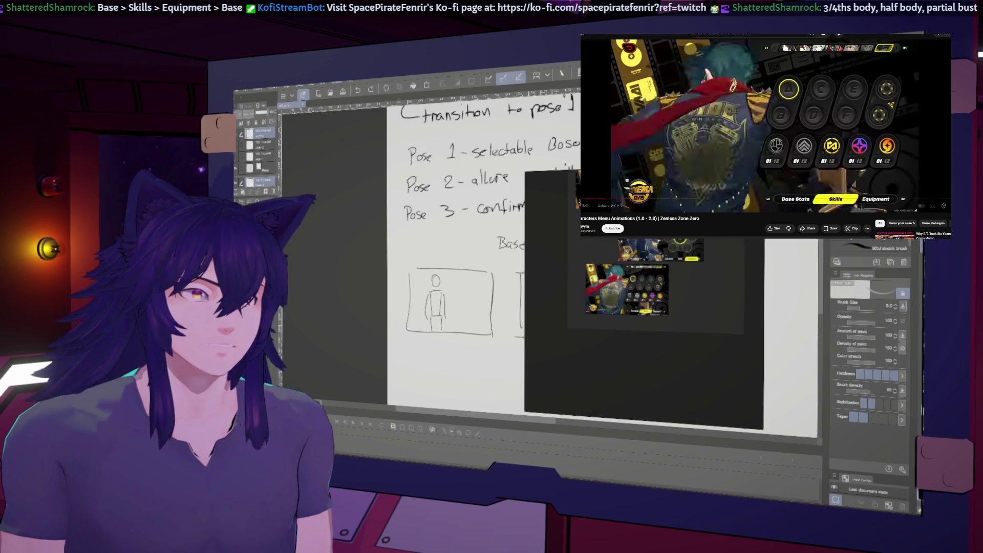
Capture another paused frame, paste it and scale it down to sit alongside the others.
click(879, 127)
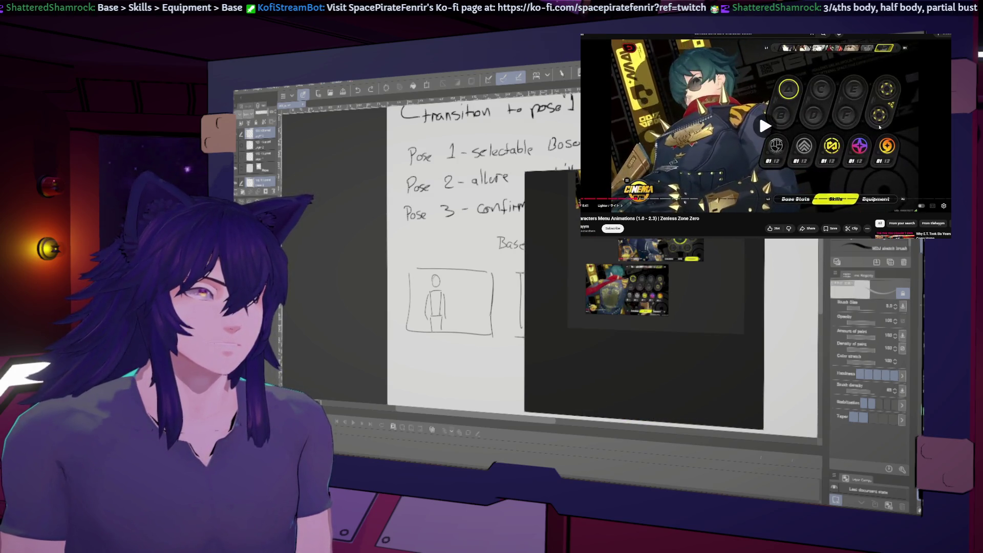
click(924, 133)
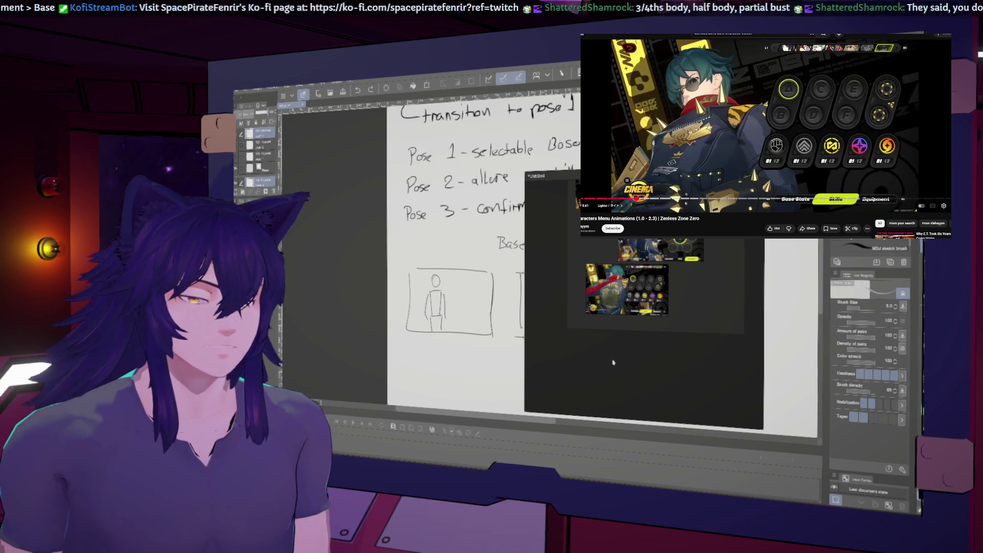
key(ctrl+v)
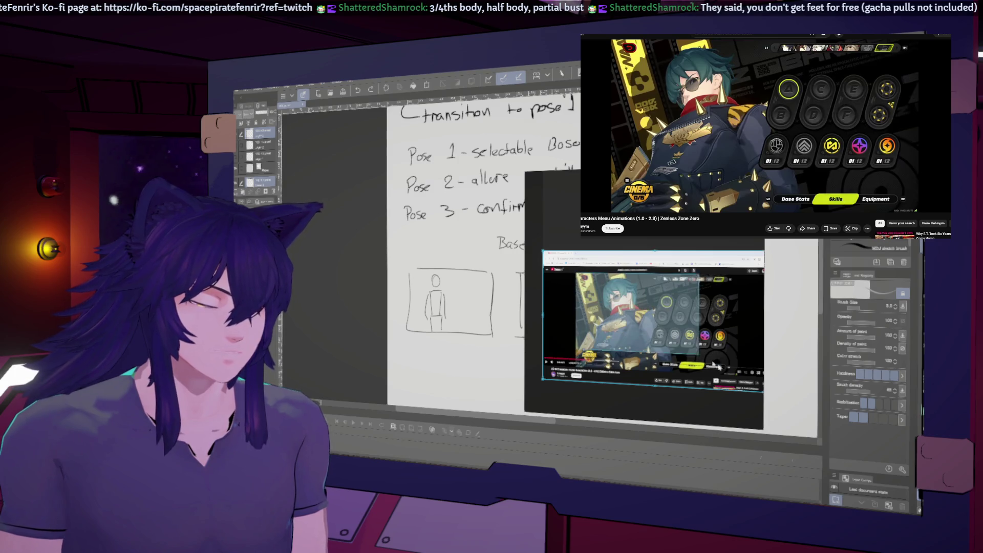
drag(575, 272, 742, 381)
drag(708, 307, 652, 319)
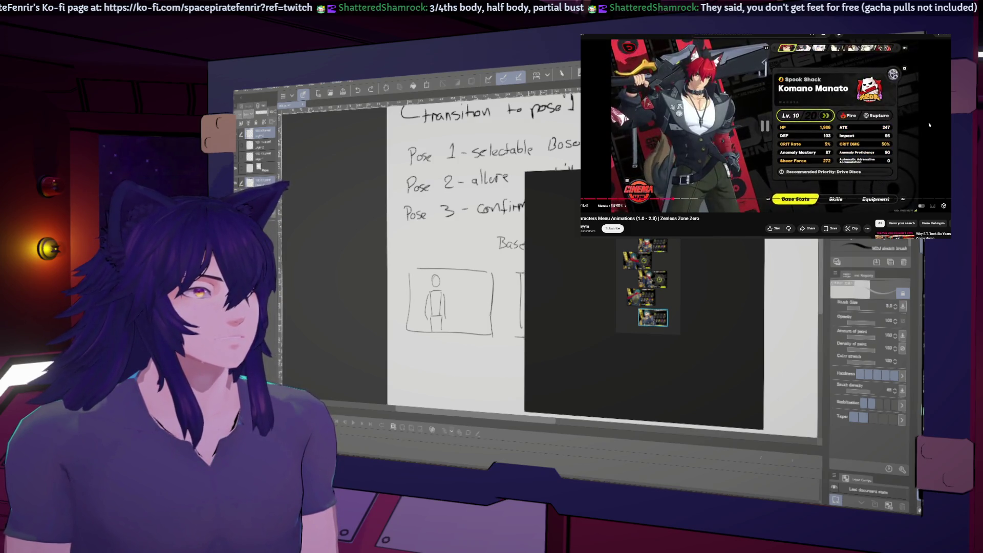
Pause on the red-haired character's Base Stats screen and paste the capture onto the board.
click(891, 120)
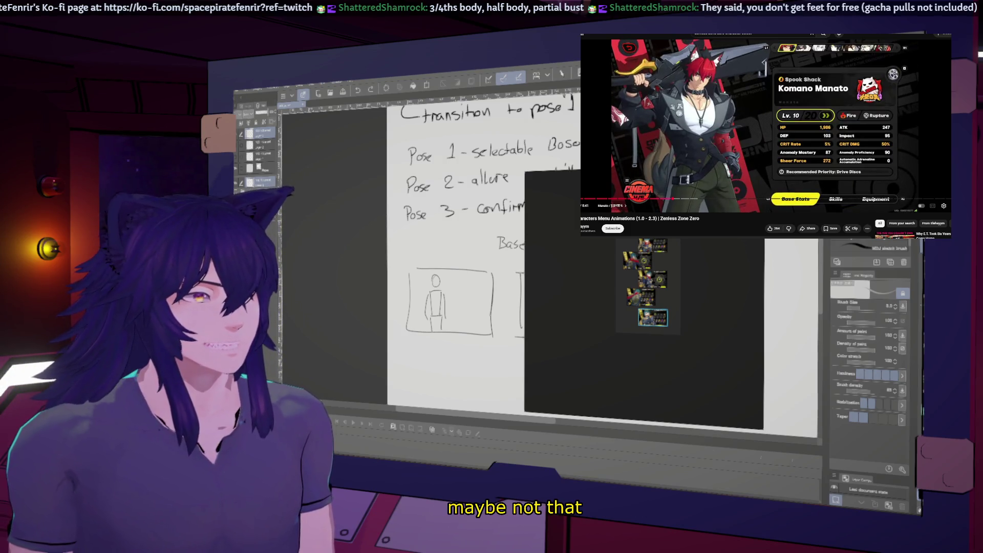
drag(673, 238, 592, 239)
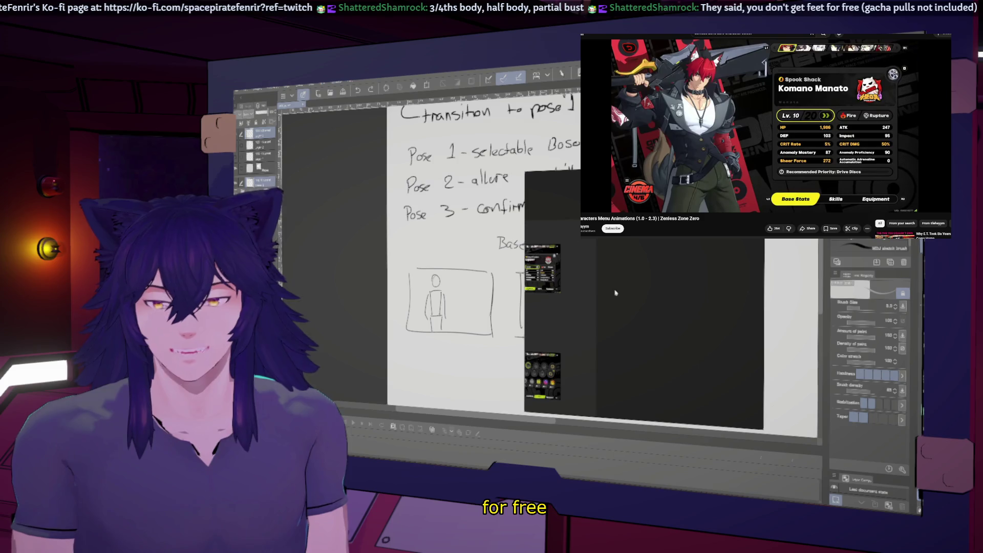
key(ctrl+v)
scroll(652, 268, up, 3)
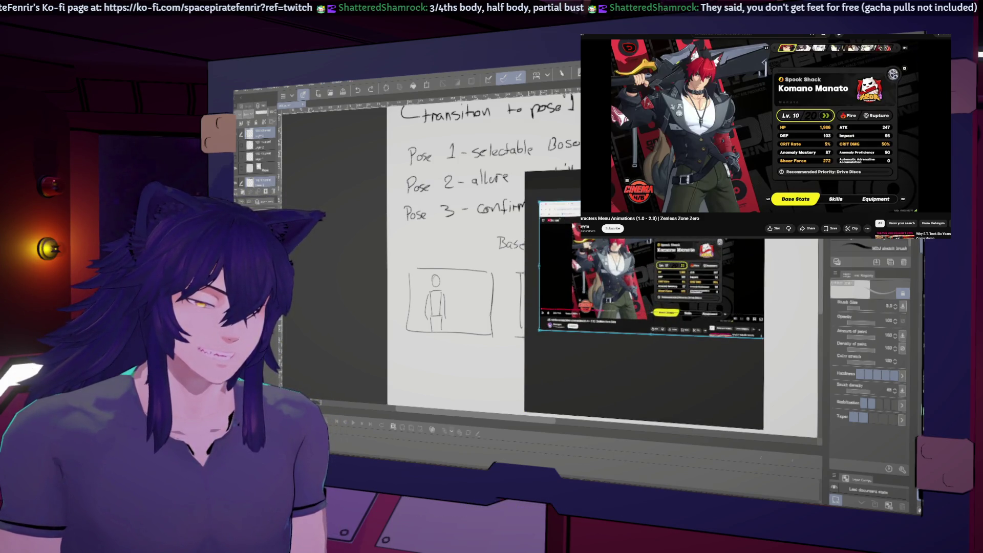
scroll(655, 268, down, 2)
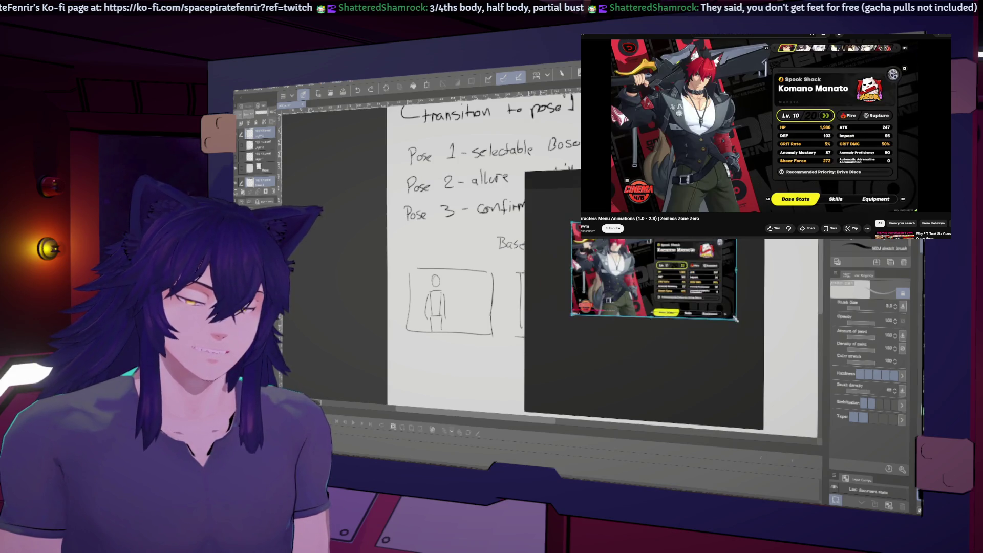
scroll(737, 322, down, 5)
drag(711, 321, 695, 315)
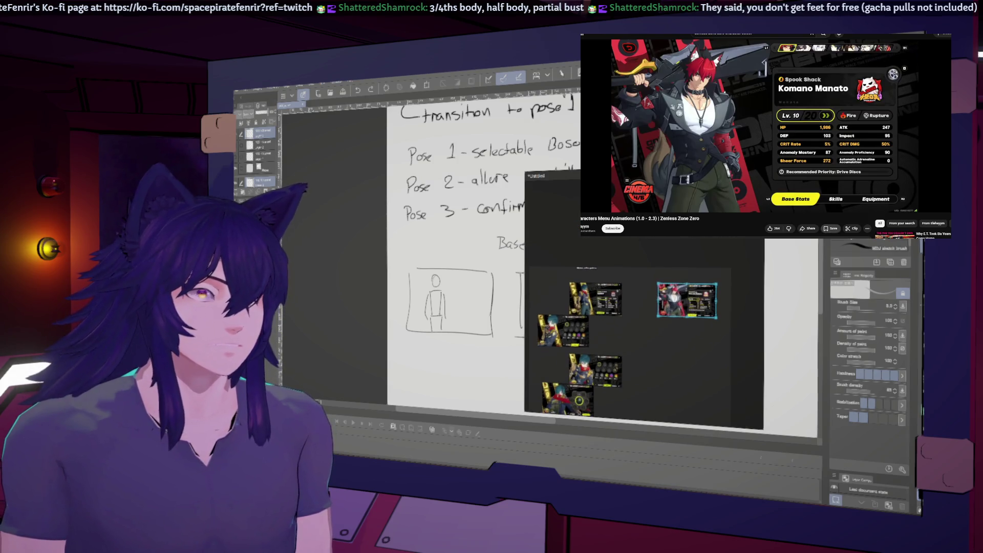
click(888, 116)
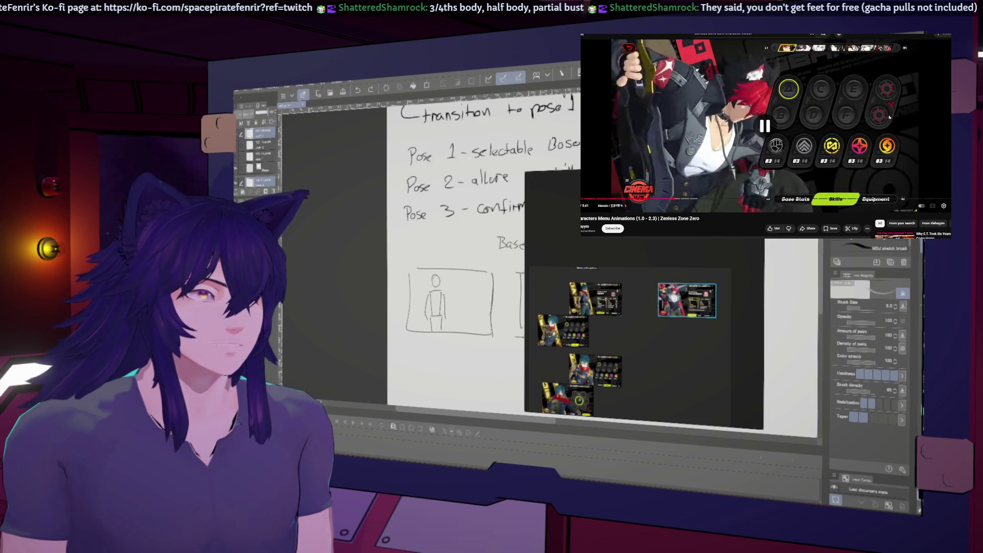
Play to the Skills screen, paste its capture and mark a region over it to shrink it.
click(889, 116)
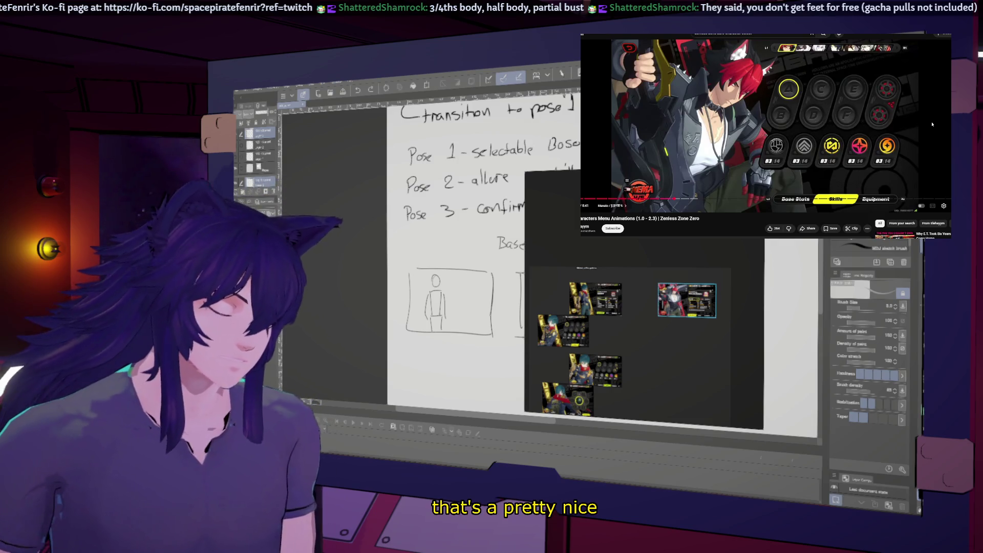
drag(692, 351, 601, 318)
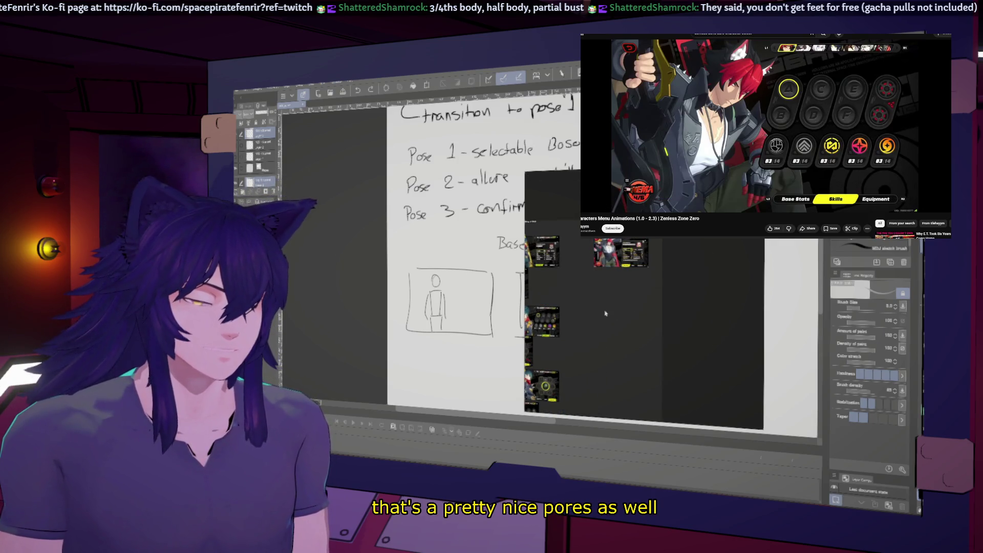
scroll(600, 317, up, 3)
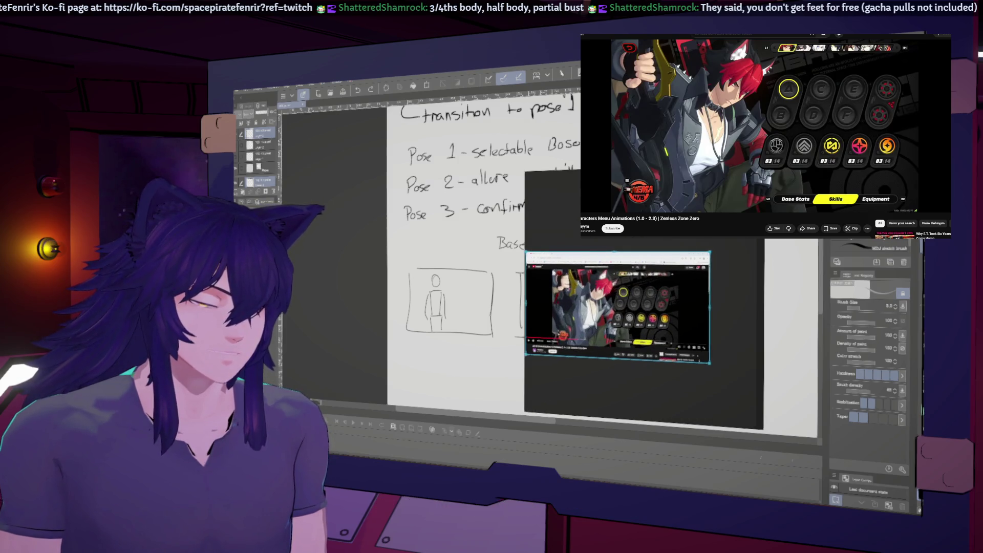
drag(552, 269, 681, 350)
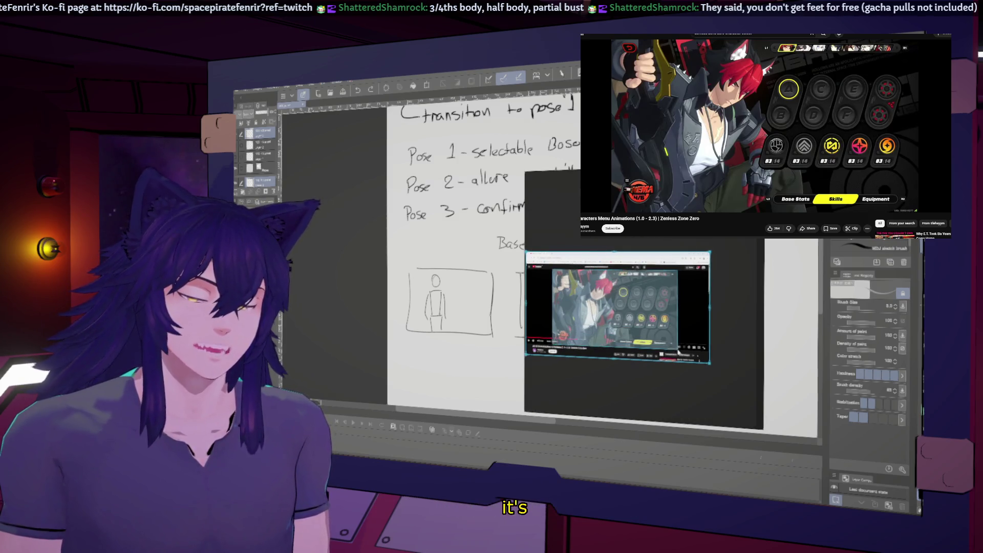
scroll(678, 351, down, 6)
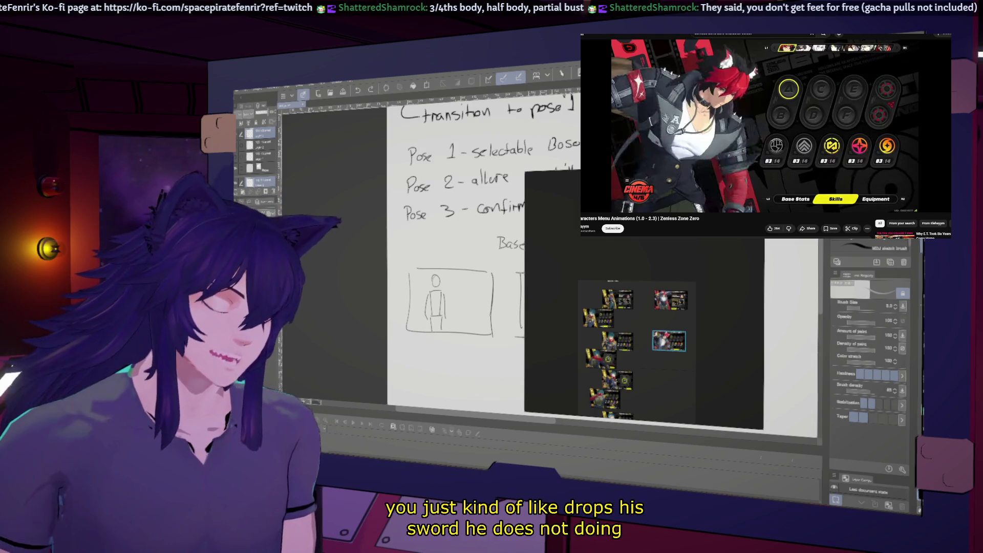
double_click(668, 341)
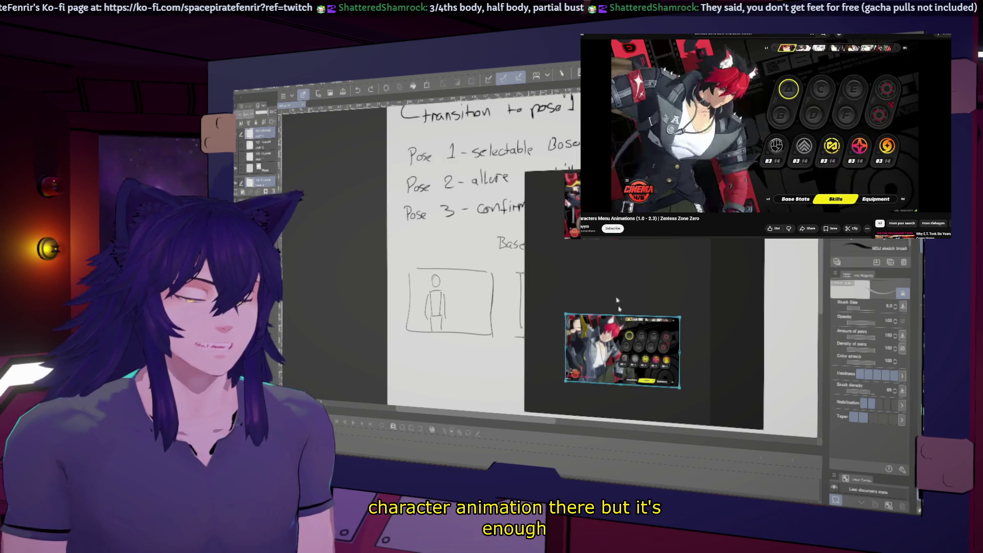
key(ctrl+v)
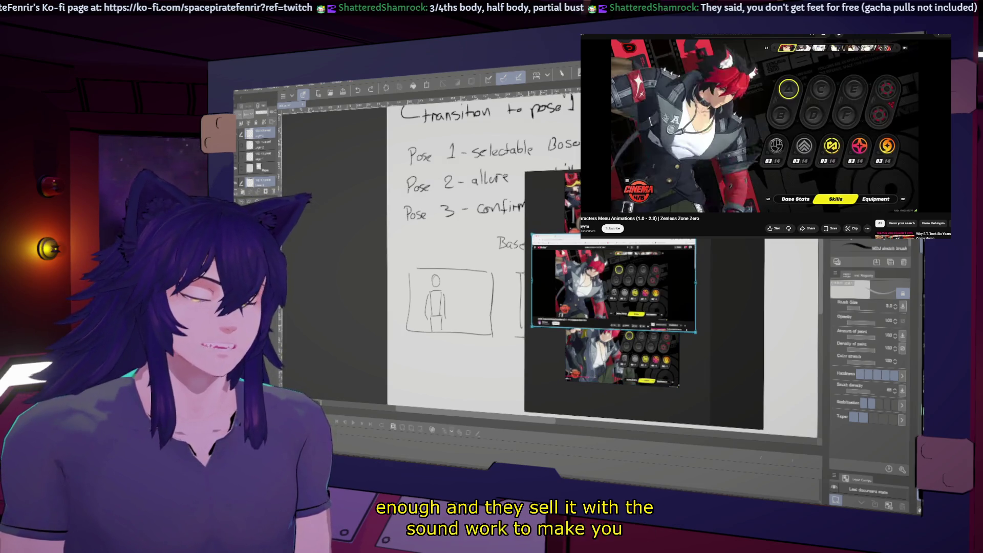
drag(555, 247, 667, 320)
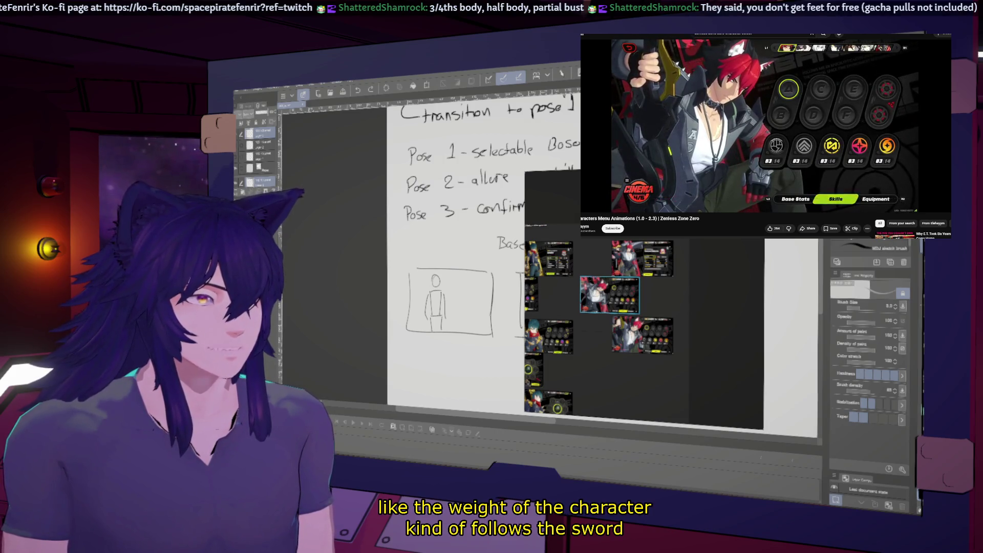
Pause on the Equipment screen, paste its capture onto the board and resume the video.
click(822, 128)
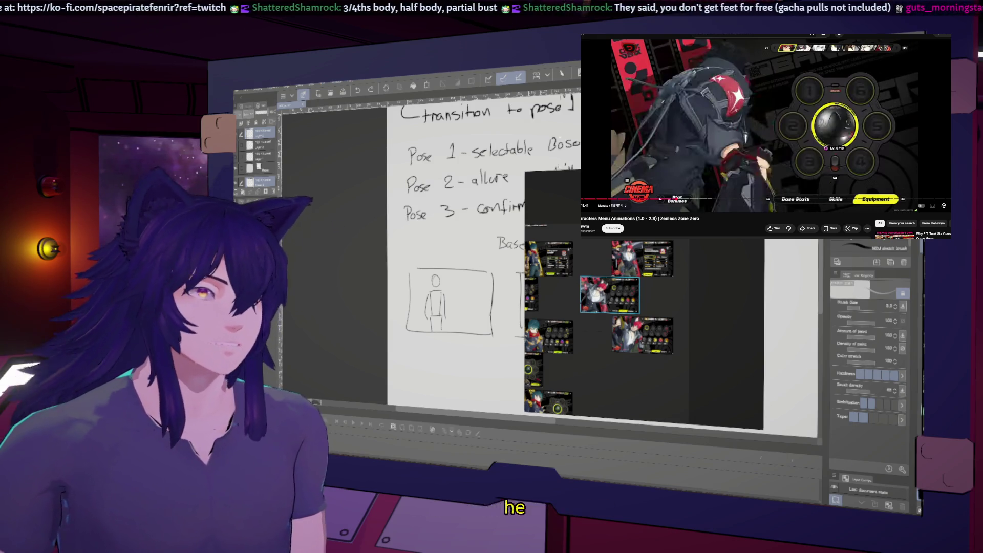
key(ctrl+v)
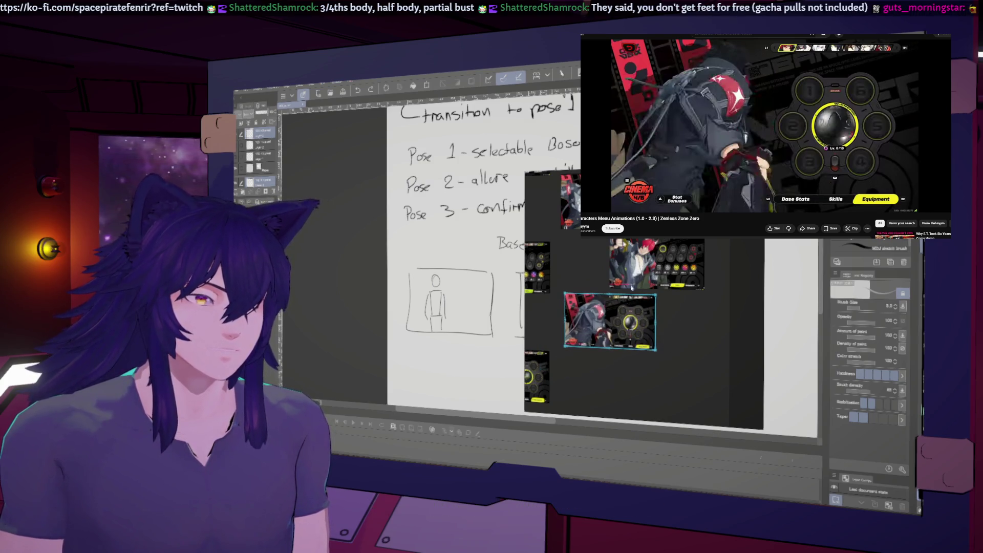
click(910, 139)
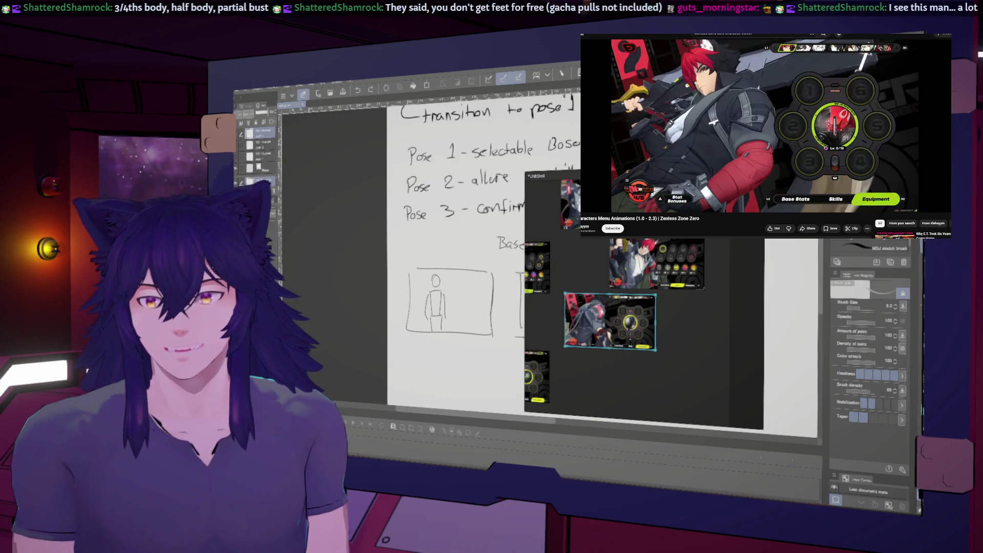
scroll(658, 330, down, 1)
scroll(657, 331, down, 1)
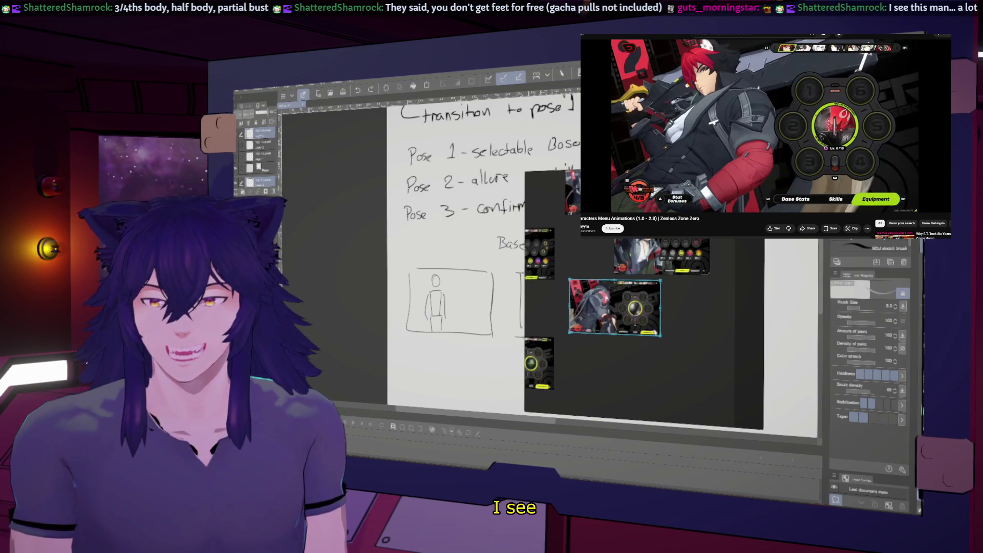
scroll(658, 331, down, 1)
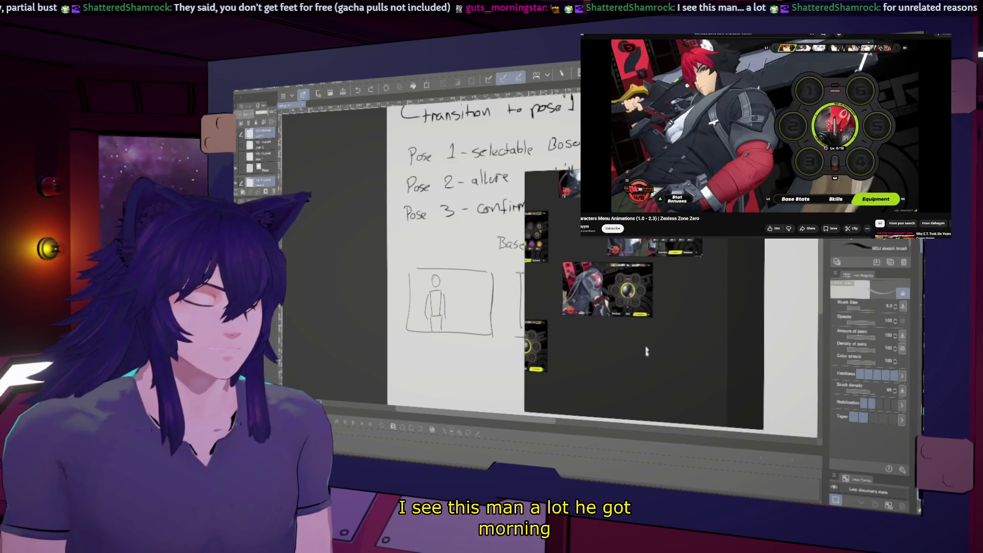
scroll(636, 340, down, 1)
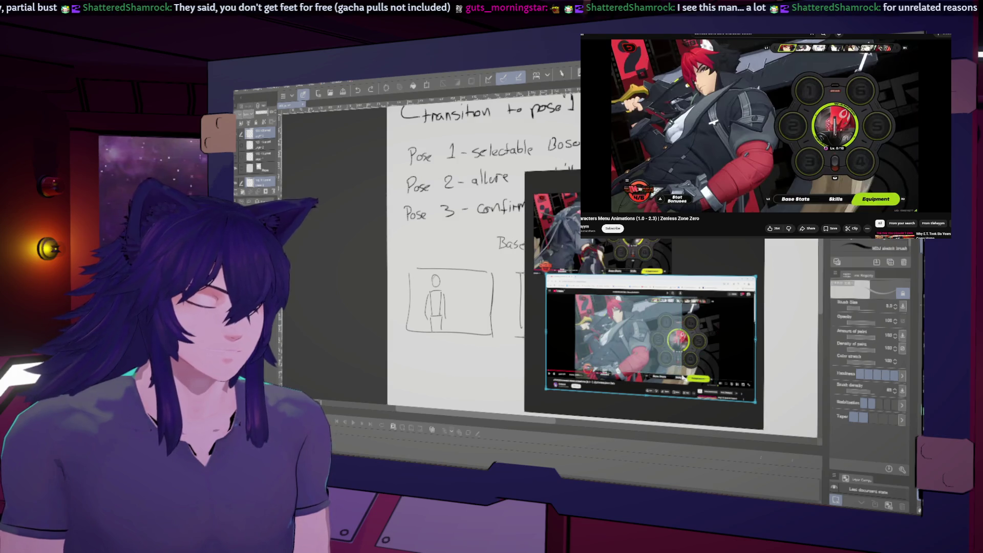
scroll(719, 385, down, 5)
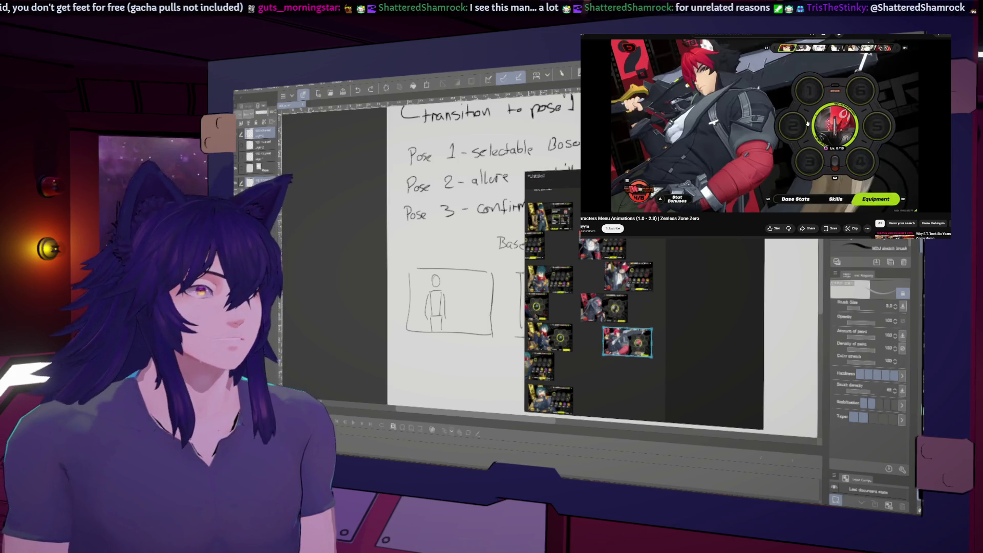
click(861, 44)
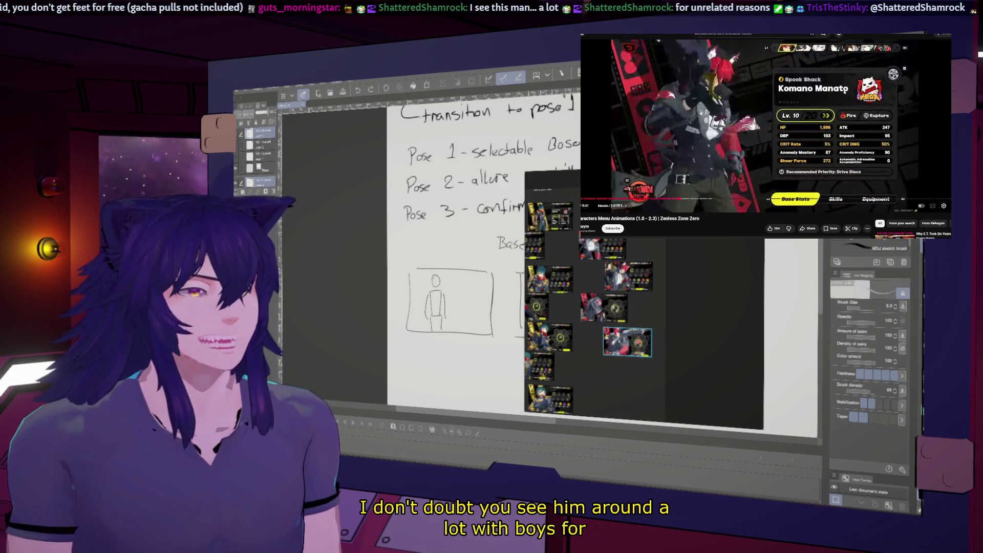
Paste Komano Manato's stats capture, shrink it up-left, then paste the next pose's capture.
click(845, 92)
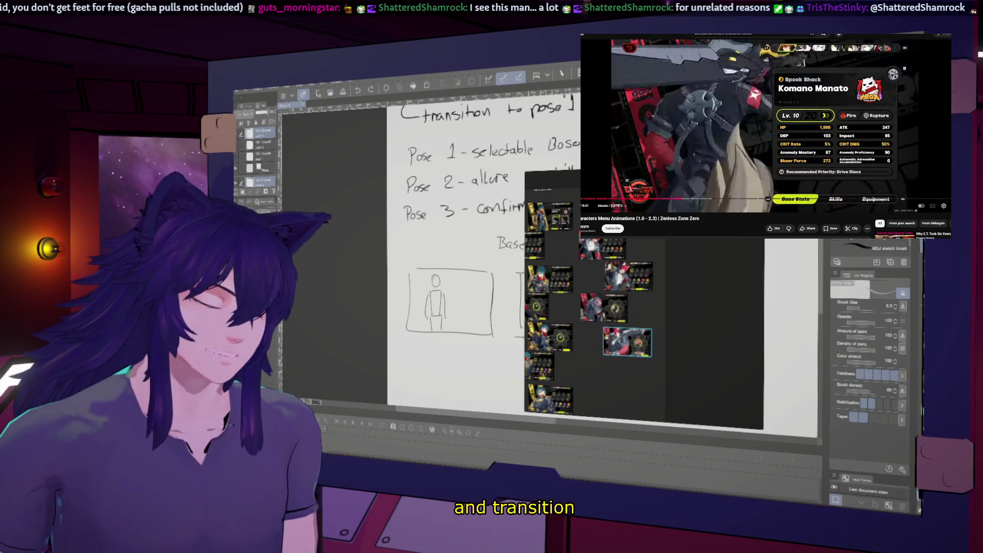
key(ctrl+v)
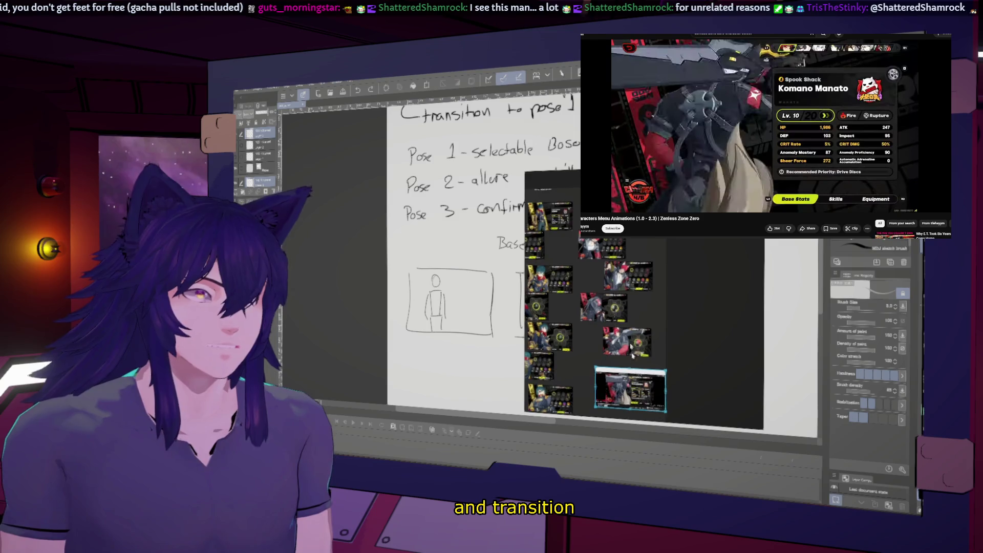
scroll(633, 363, up, 3)
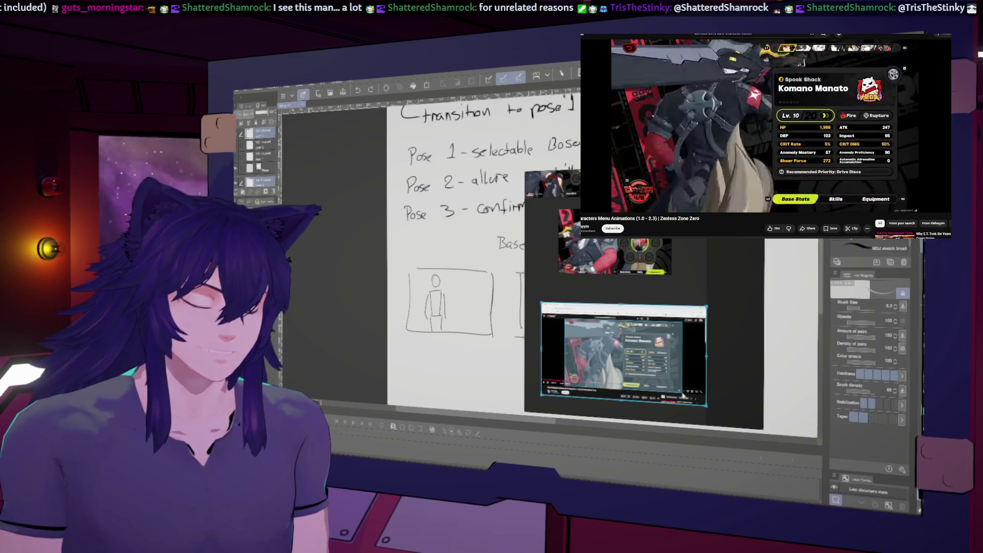
drag(707, 407, 643, 345)
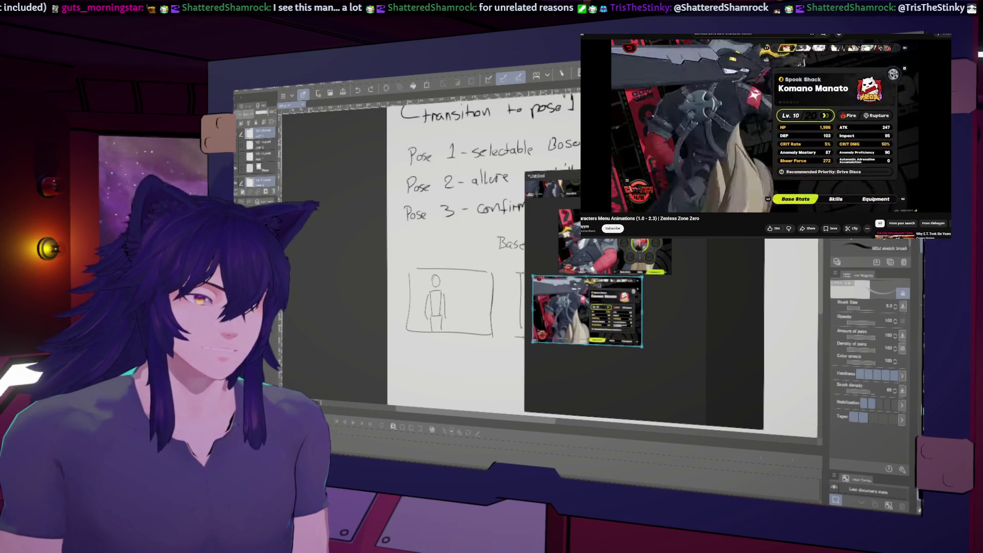
key(space)
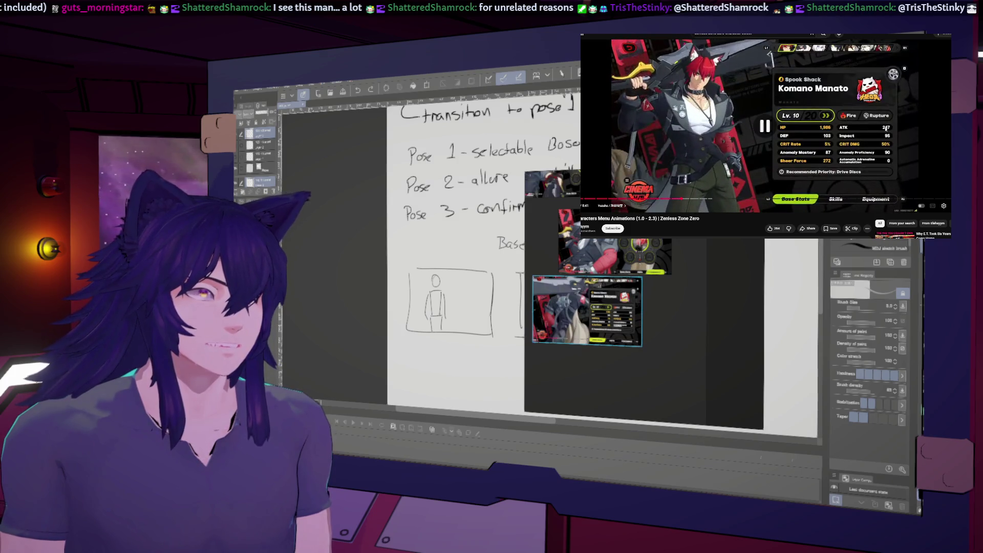
scroll(690, 426, down, 3)
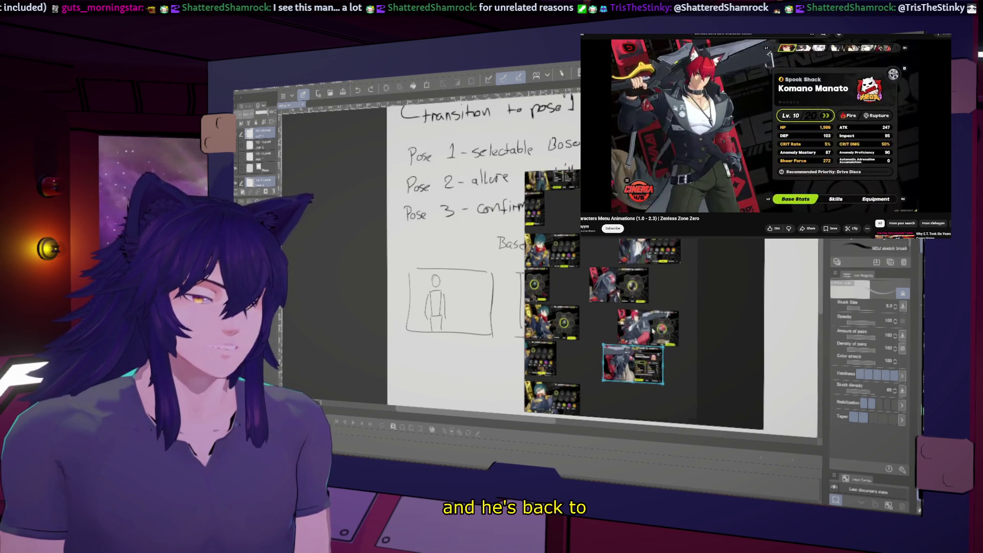
scroll(646, 345, down, 2)
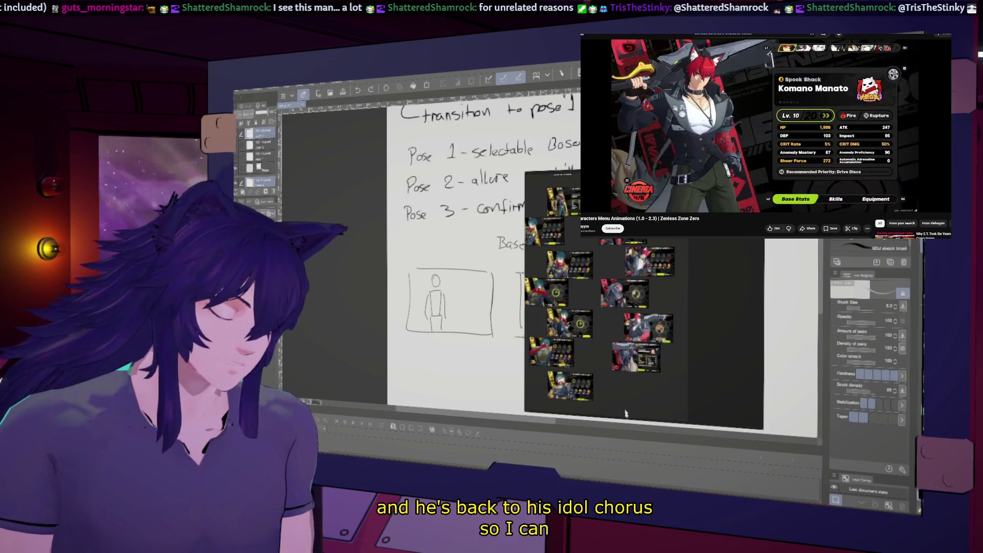
key(ctrl+v)
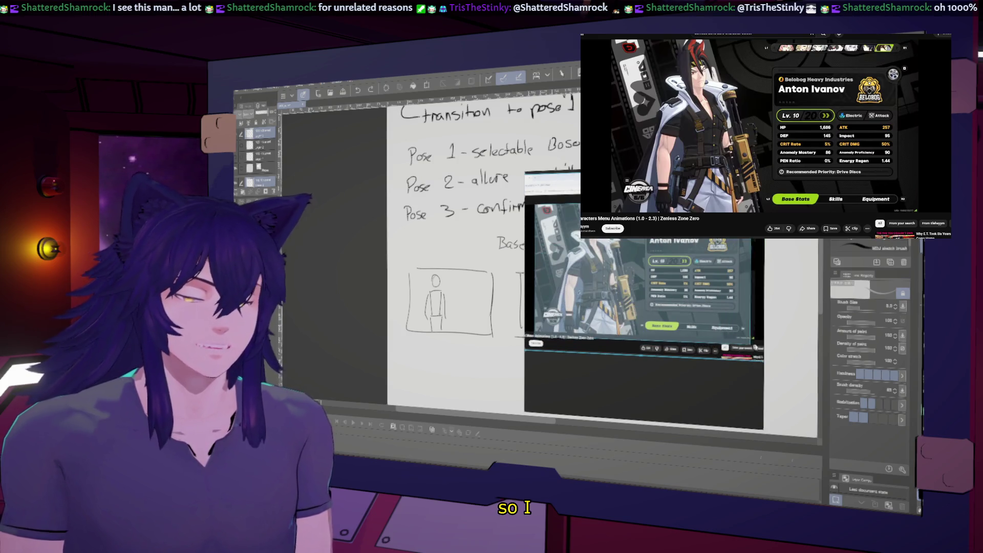
scroll(756, 343, down, 5)
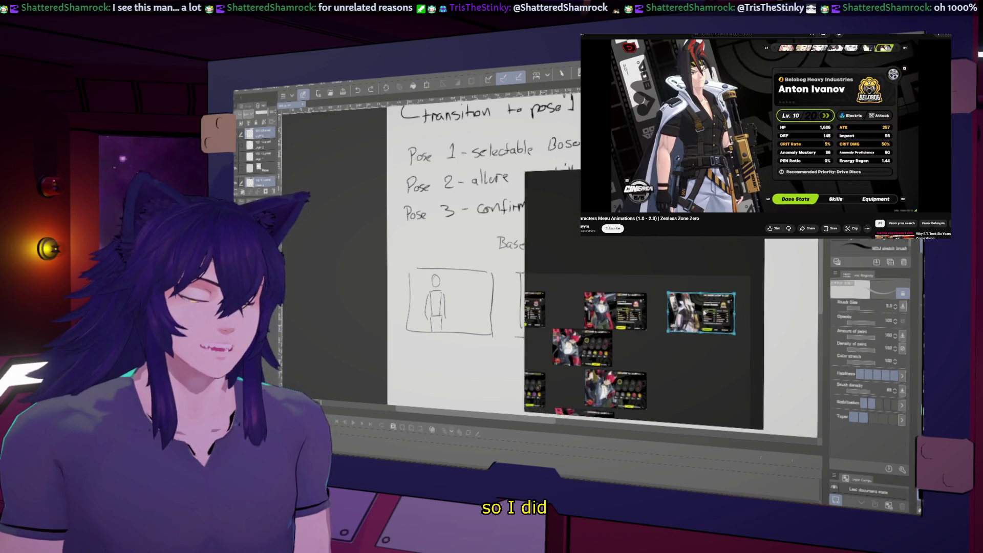
Paste the Skills-screen capture, crop it to the video area and enlarge it.
drag(626, 287, 629, 285)
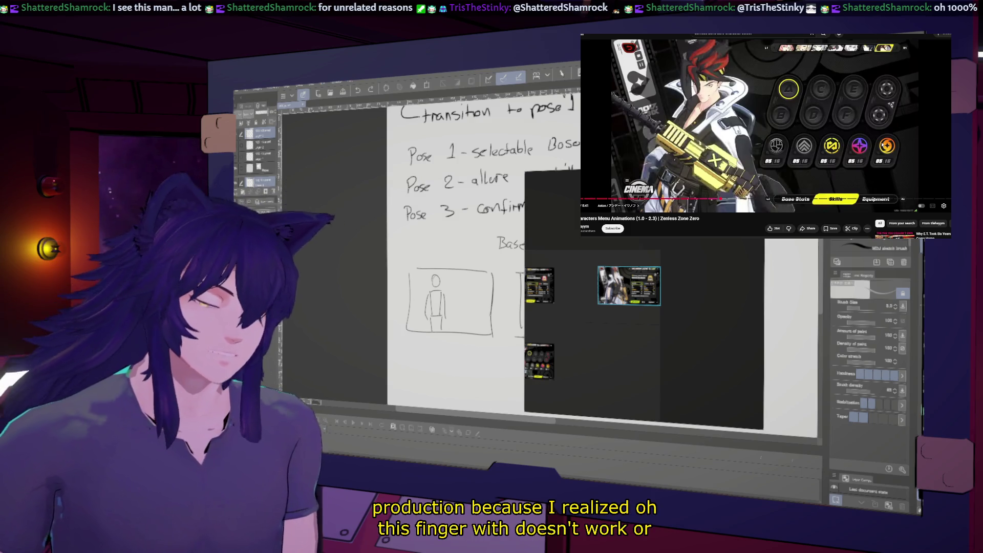
key(ctrl+v)
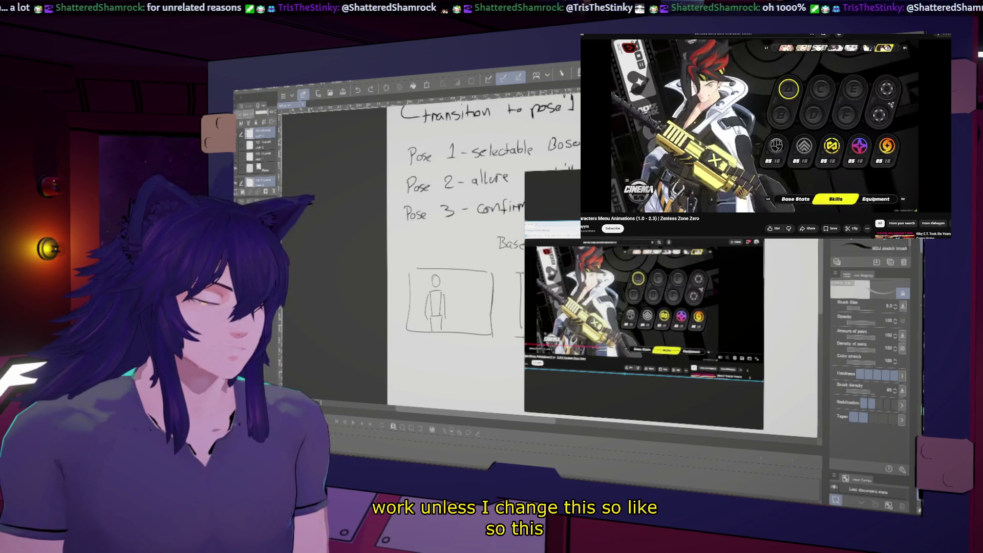
mouse_move(536, 245)
mouse_down()
mouse_move(719, 359)
mouse_move(668, 352)
mouse_up()
key(Delete)
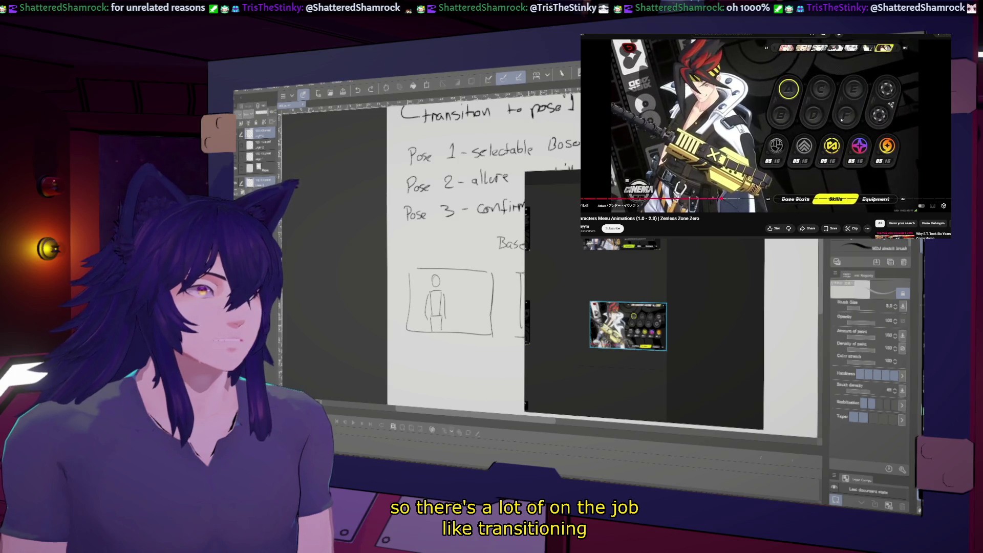
mouse_move(666, 349)
mouse_down()
mouse_move(715, 398)
mouse_move(611, 324)
mouse_up()
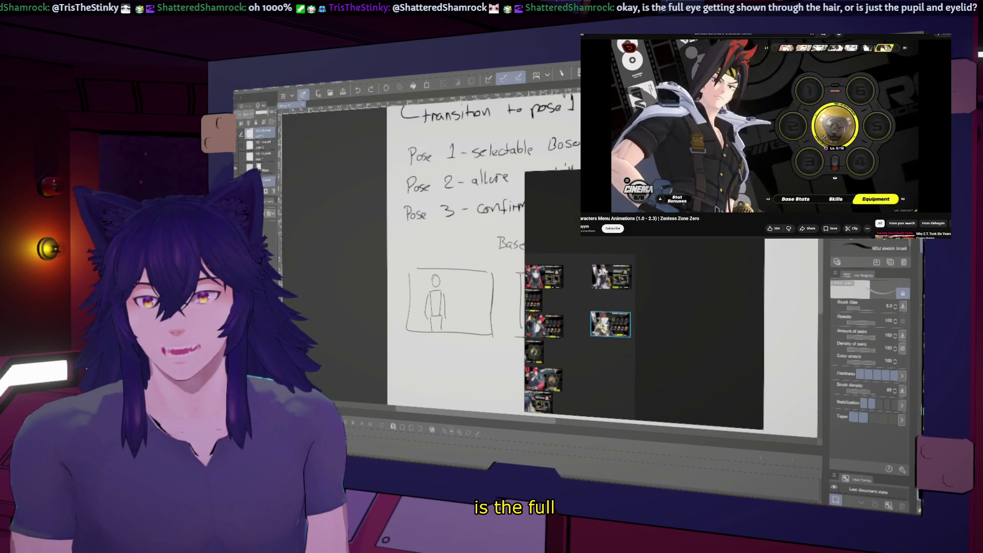
Paste two Equipment-screen captures from the playing video and crop away the outer frame.
click(824, 65)
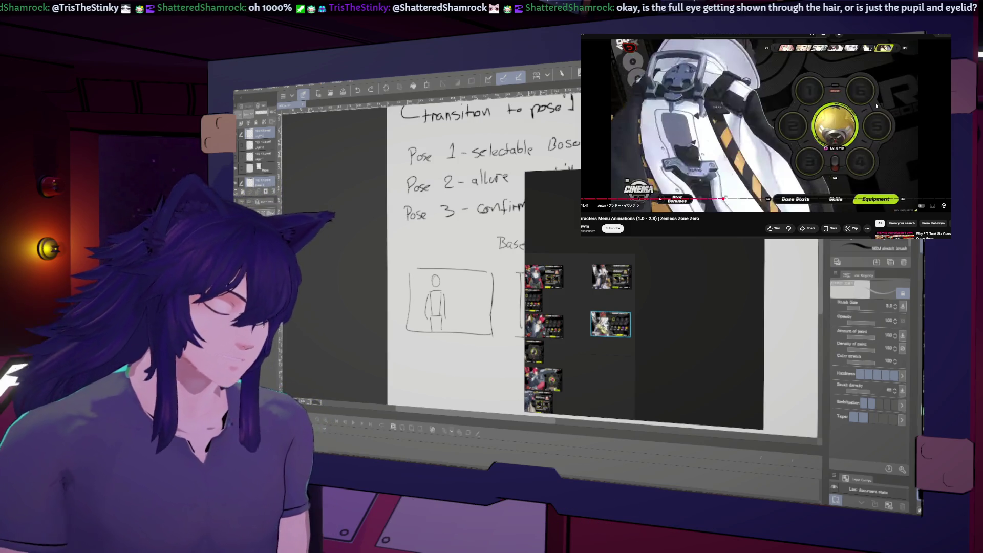
scroll(585, 281, down, 2)
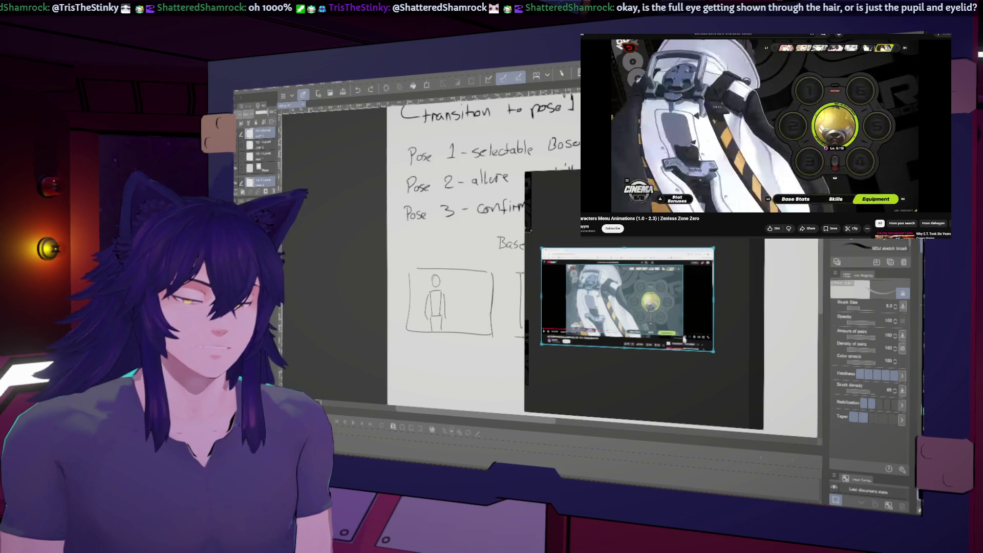
key(ctrl+v)
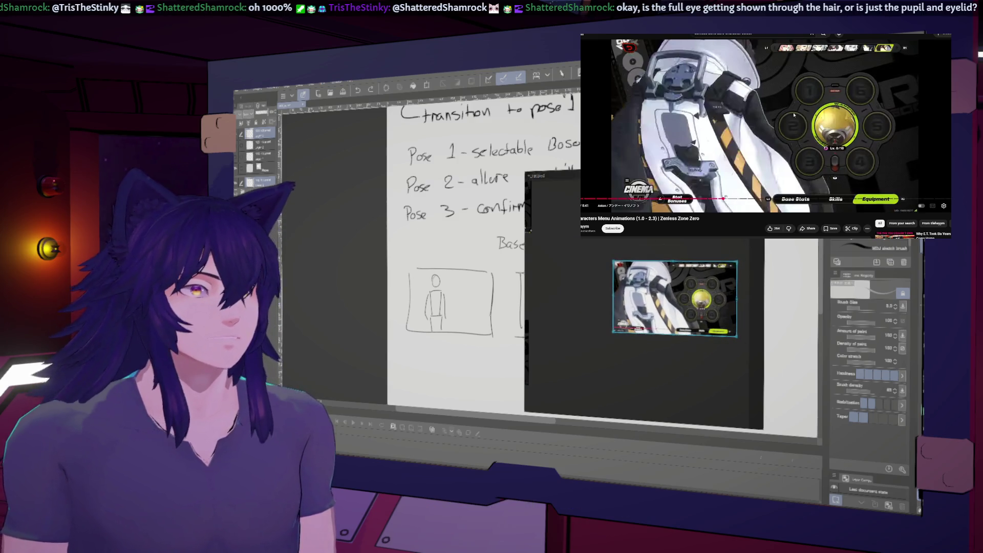
click(759, 112)
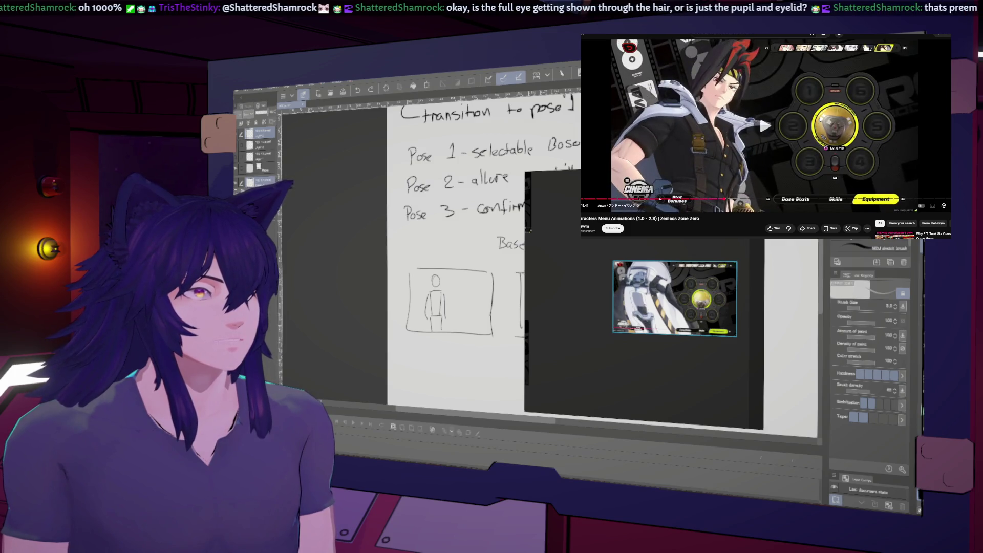
click(758, 112)
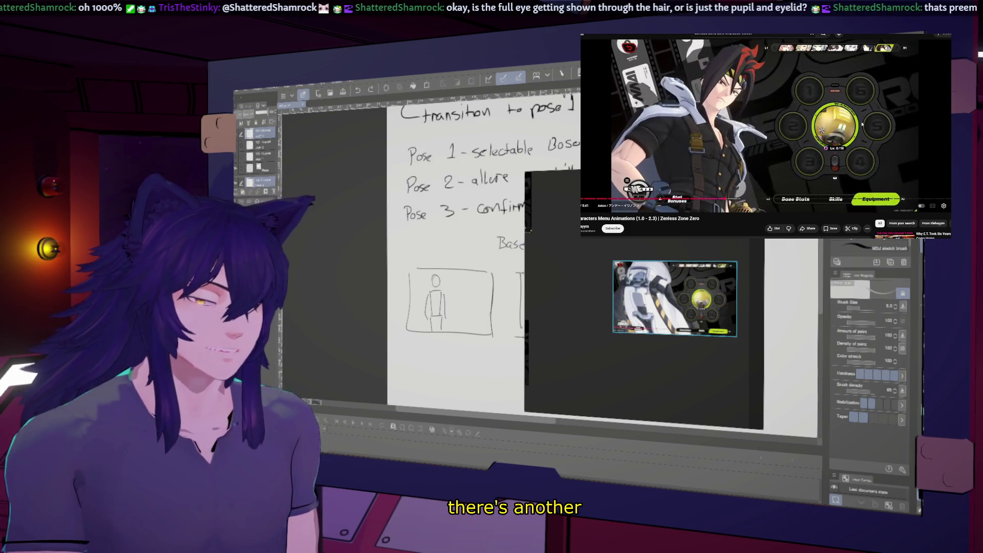
scroll(634, 281, down, 3)
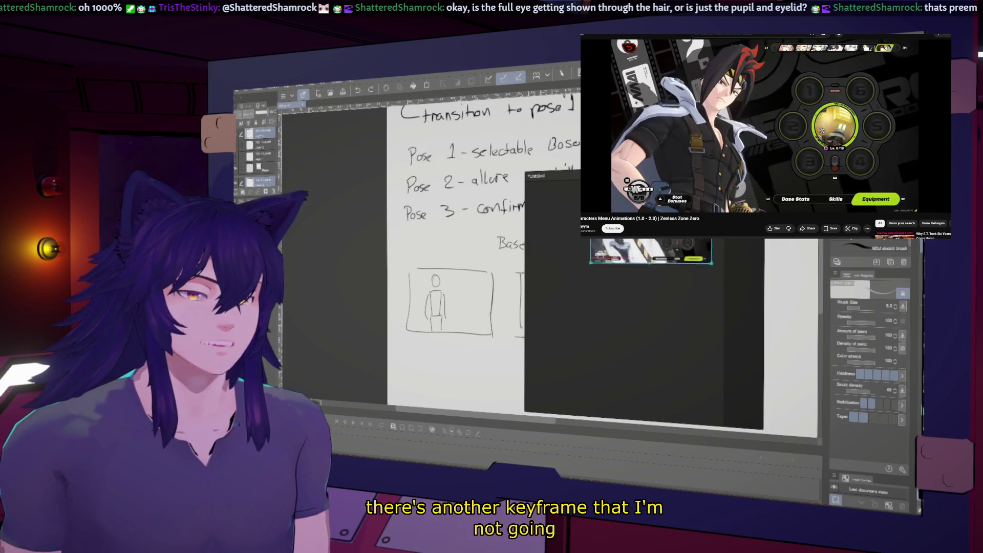
key(ctrl+v)
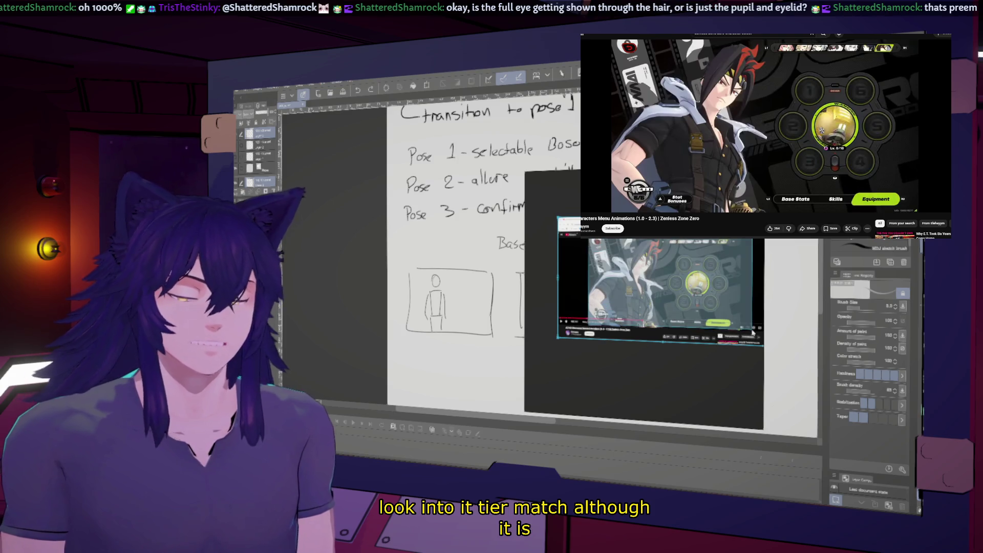
drag(742, 330, 743, 328)
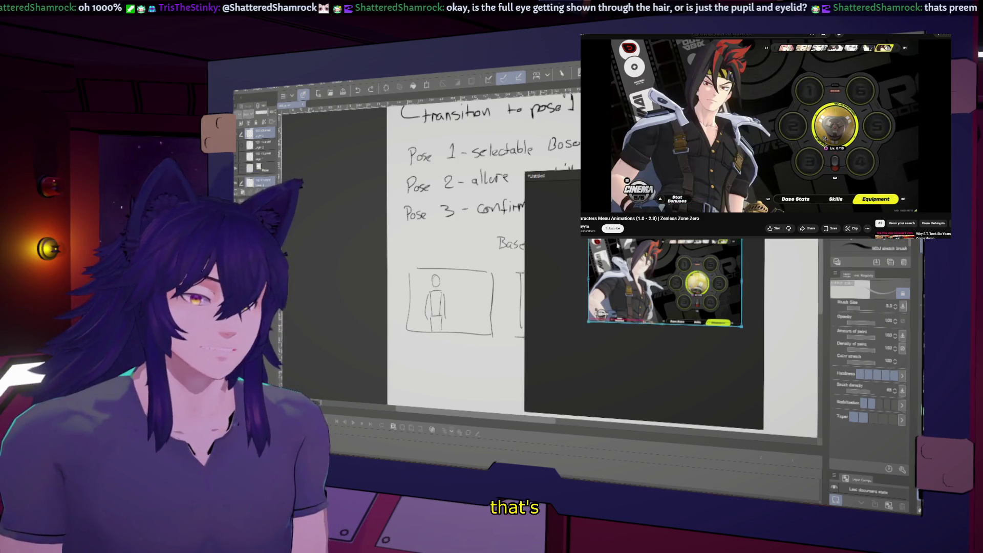
Move the captures down beside the other images and pause on Anton's stats screen.
drag(652, 243, 641, 336)
scroll(608, 289, down, 3)
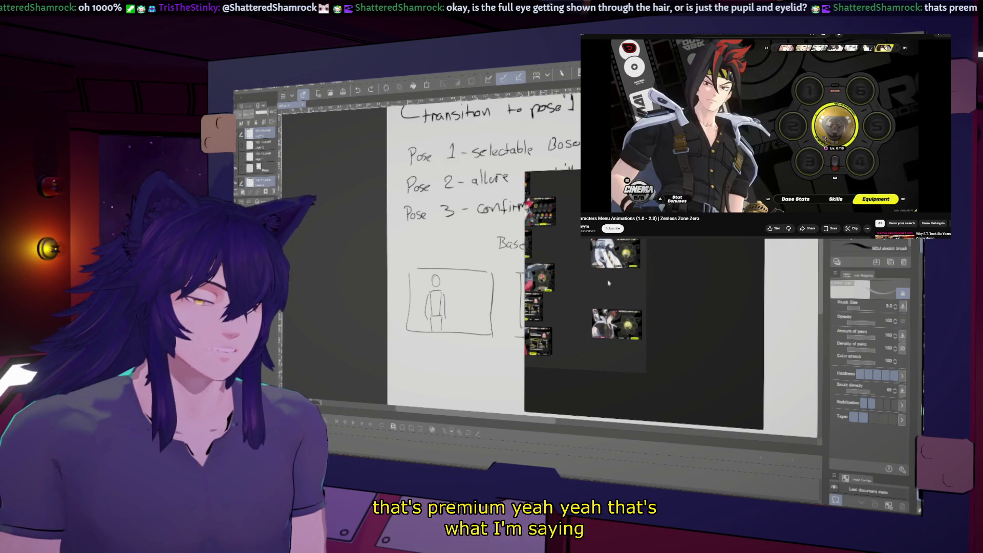
scroll(596, 290, up, 3)
scroll(584, 276, up, 2)
scroll(579, 273, up, 2)
scroll(576, 254, up, 1)
scroll(644, 300, down, 1)
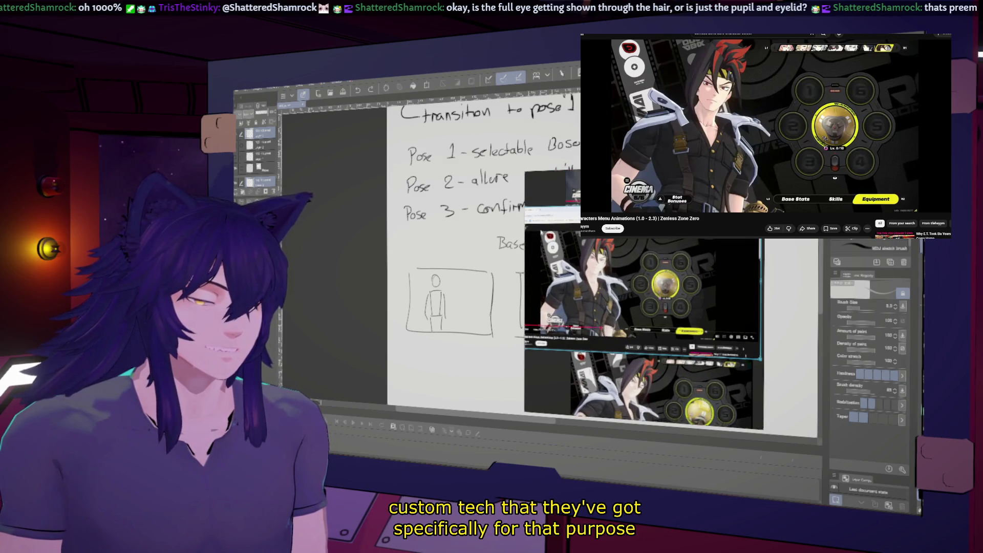
drag(540, 239, 717, 338)
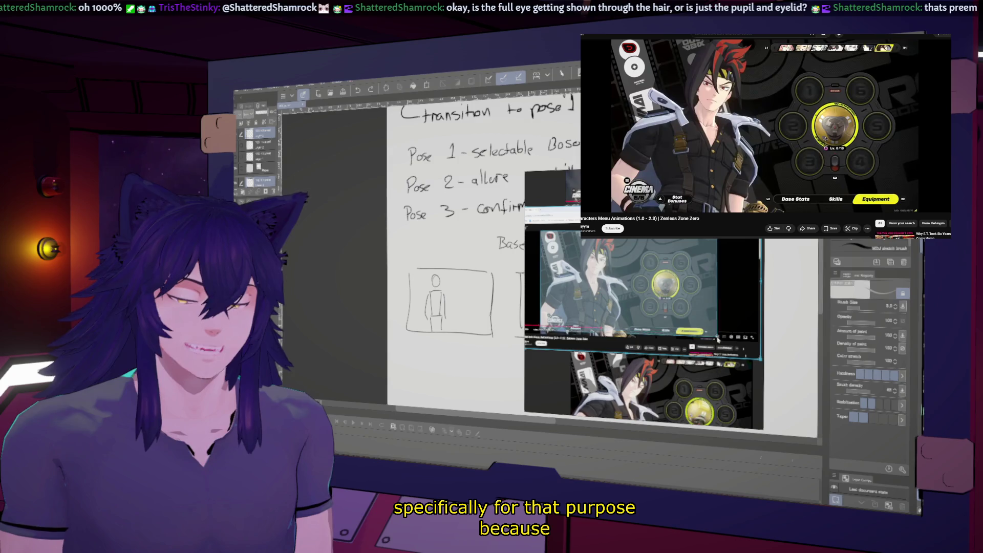
scroll(716, 344, down, 3)
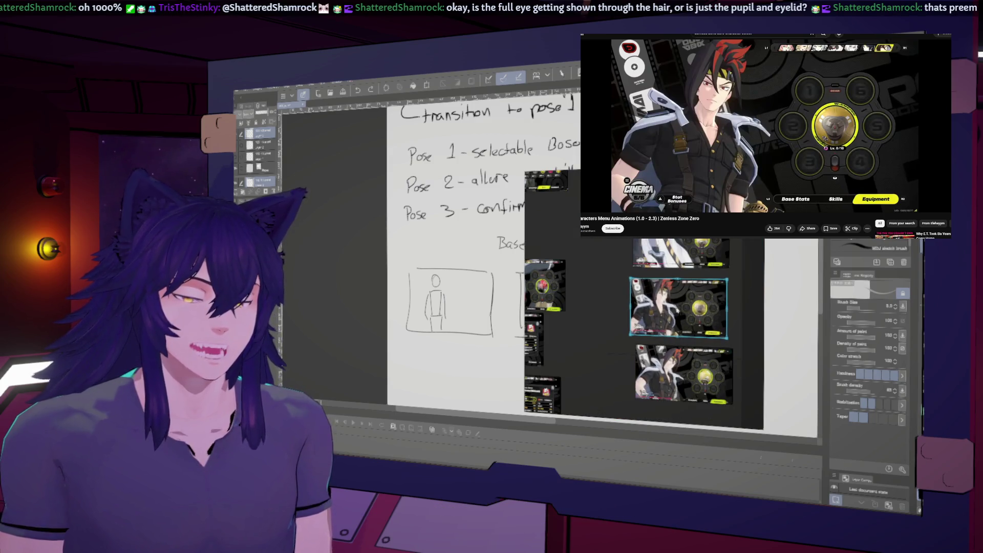
drag(679, 308, 680, 376)
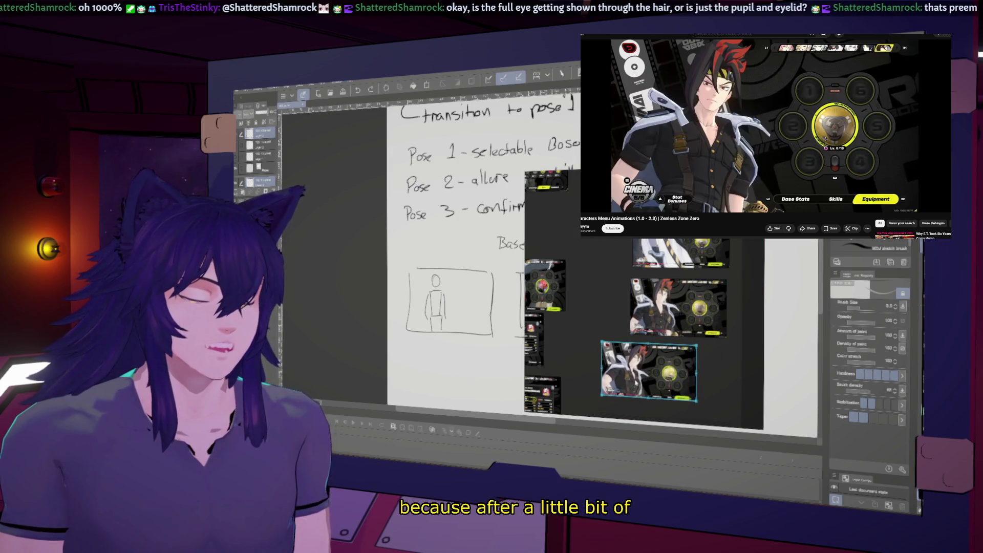
scroll(646, 365, down, 2)
scroll(650, 348, down, 1)
drag(646, 353, 642, 308)
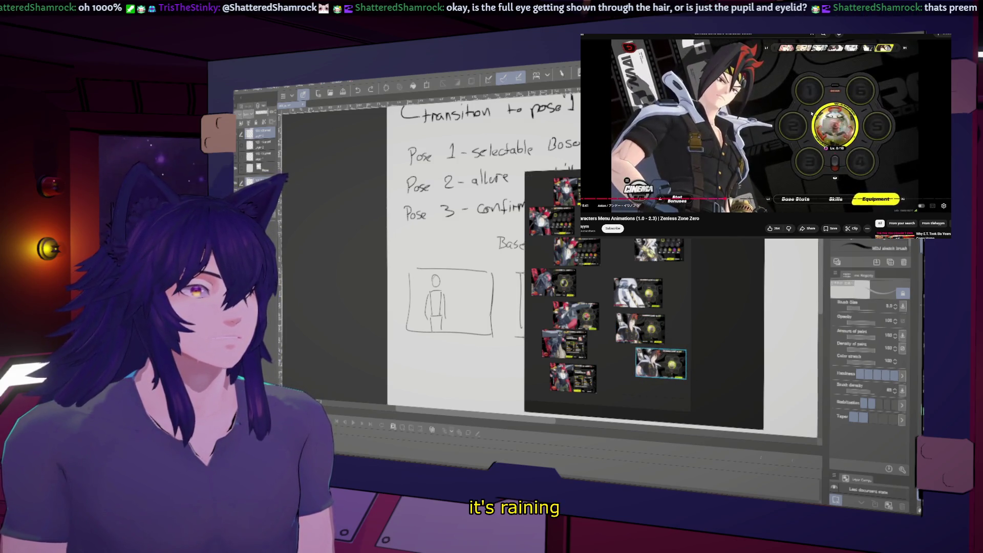
click(836, 106)
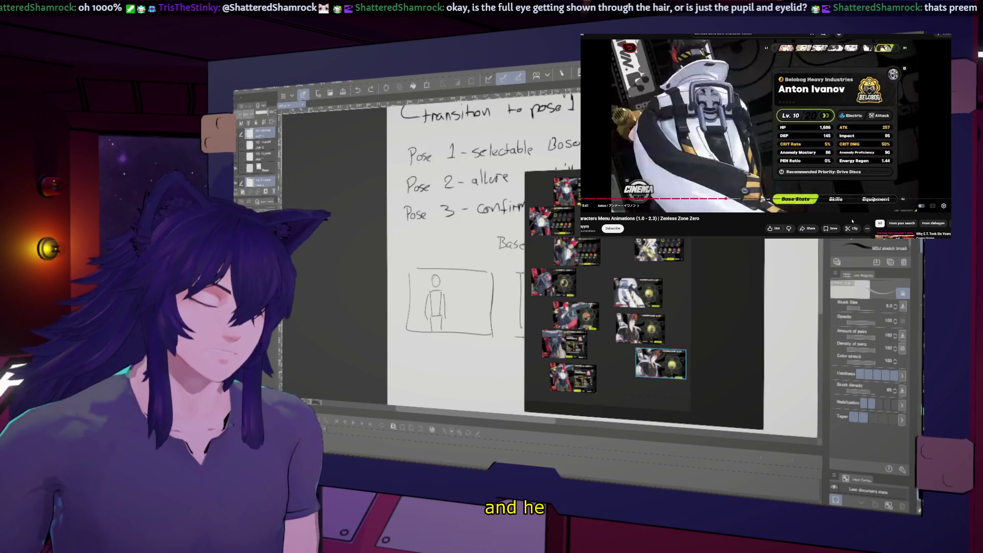
scroll(635, 313, down, 3)
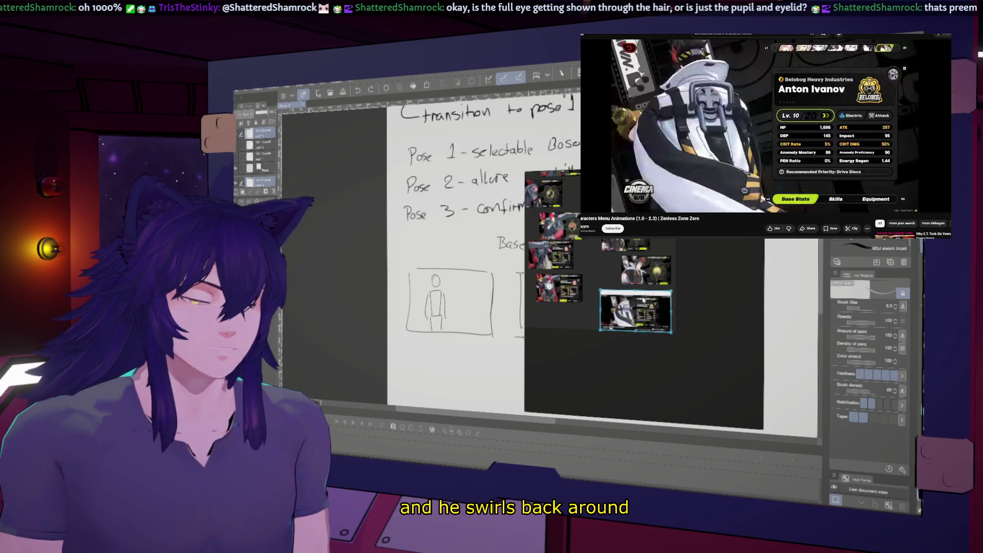
Paste Anton Ivanov's stats capture, crop it to the game area with cut-and-paste, and resume the video.
key(ctrl+v)
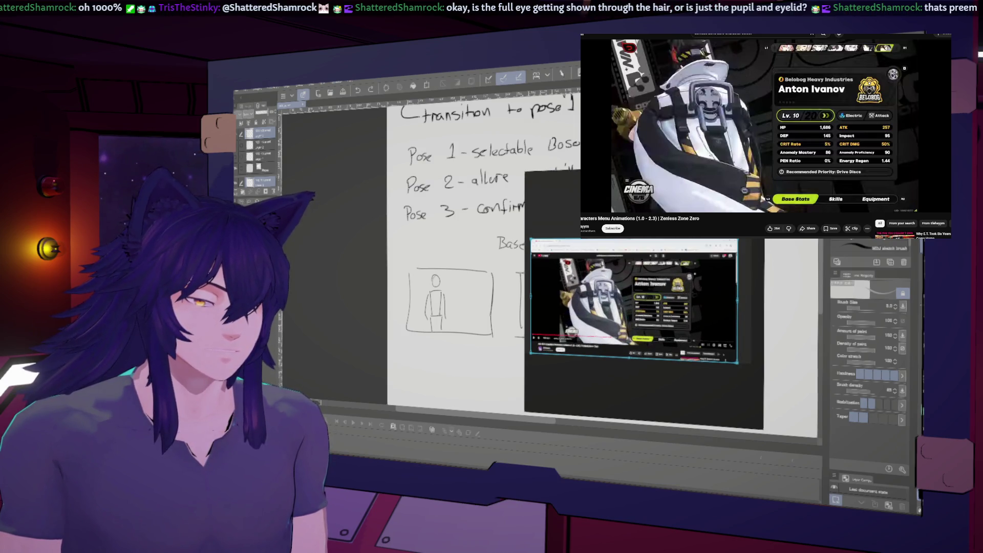
drag(561, 260, 692, 340)
key(ctrl+x)
key(ctrl+v)
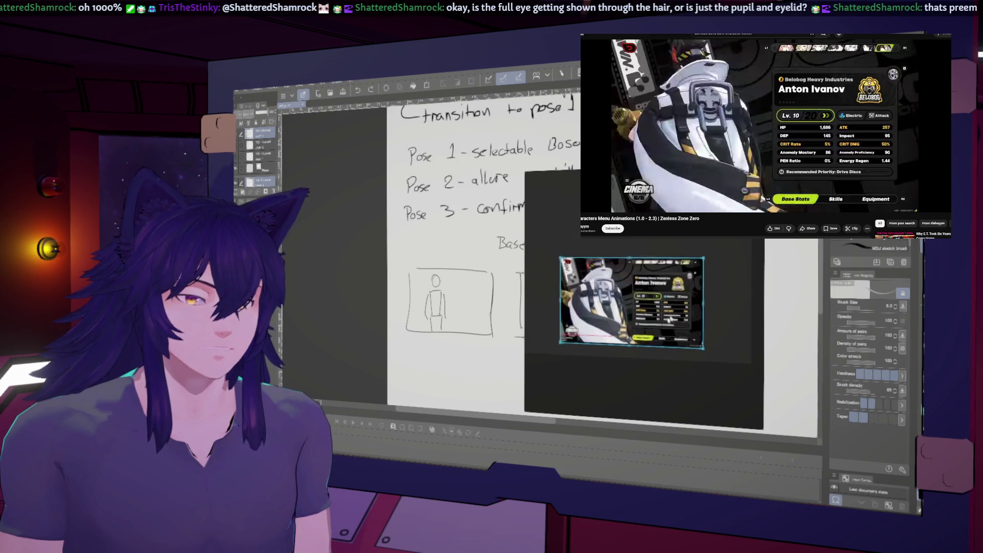
click(784, 148)
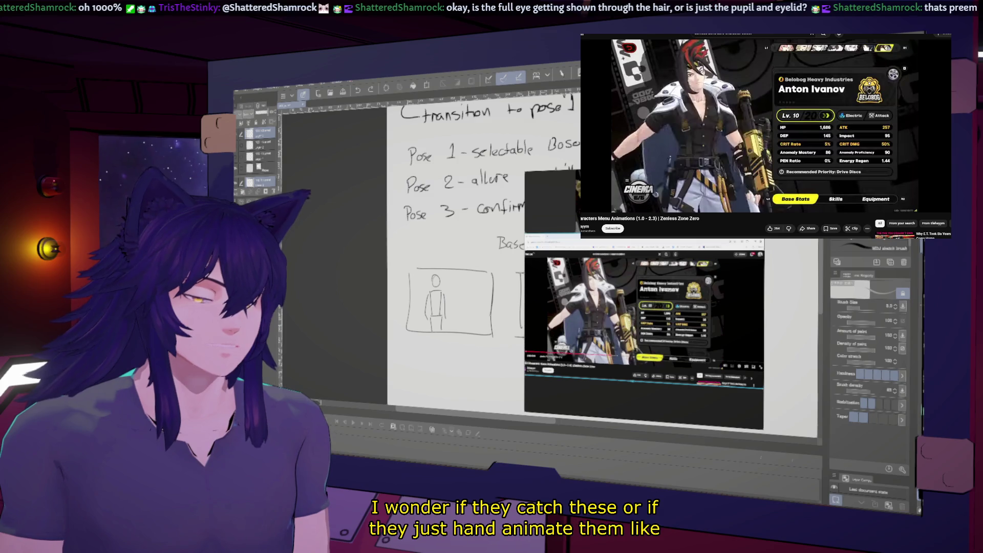
click(717, 361)
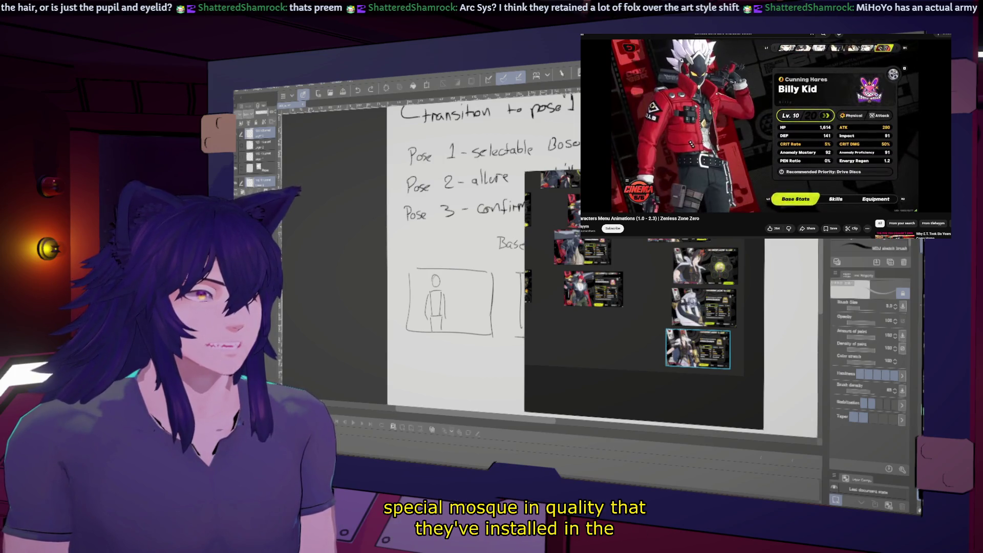
Paste Billy Kid's skills-screen capture, crop it to the game area and shrink it beside the others.
key(space)
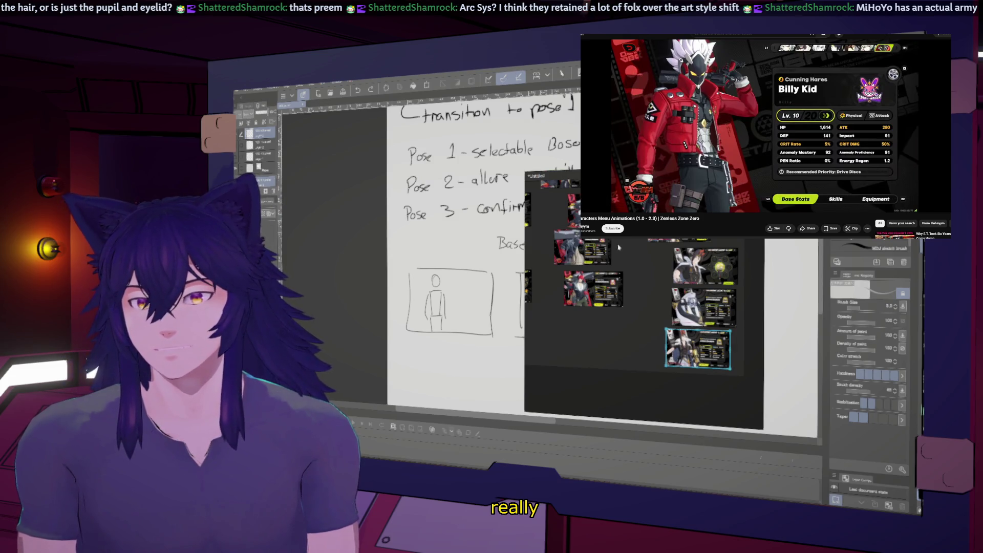
scroll(611, 269, down, 2)
scroll(603, 293, down, 2)
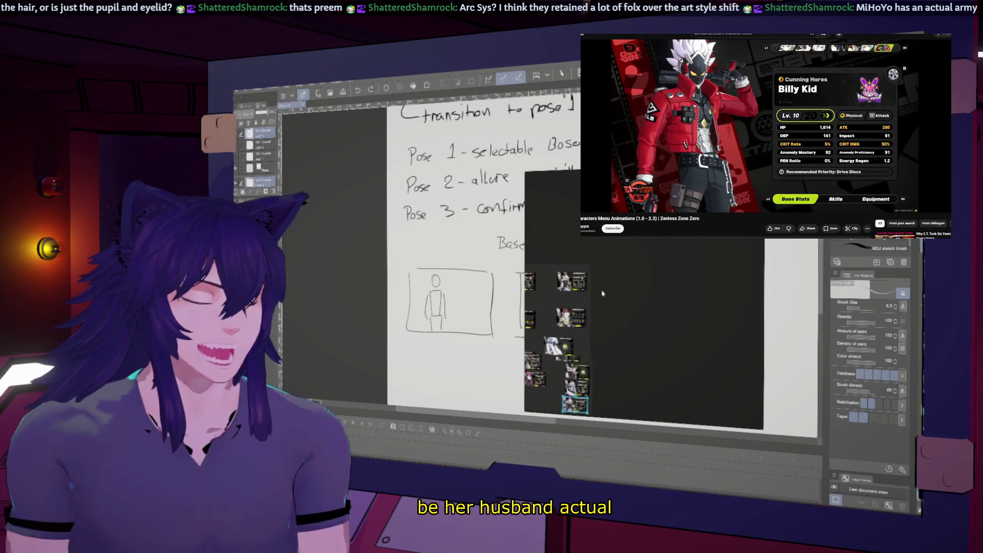
scroll(603, 293, up, 2)
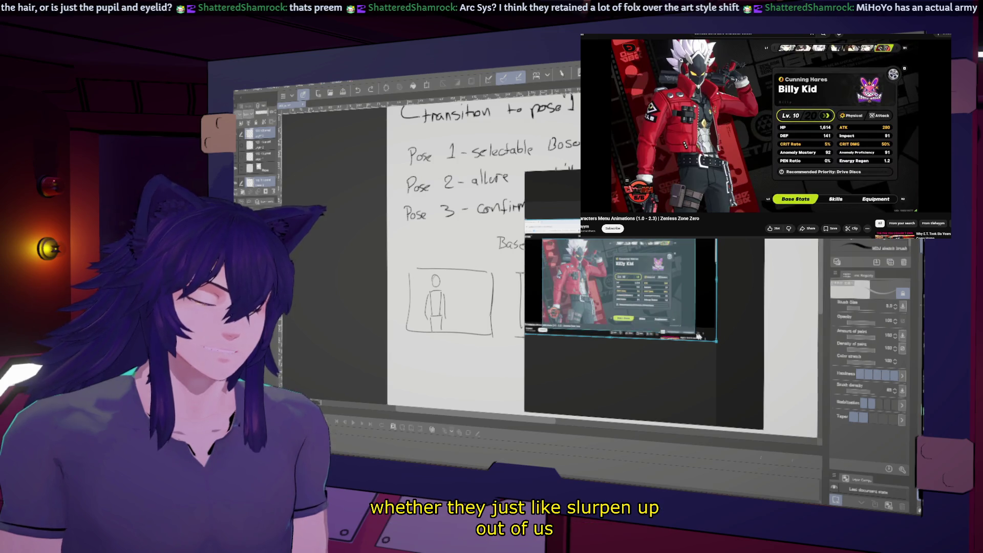
click(680, 329)
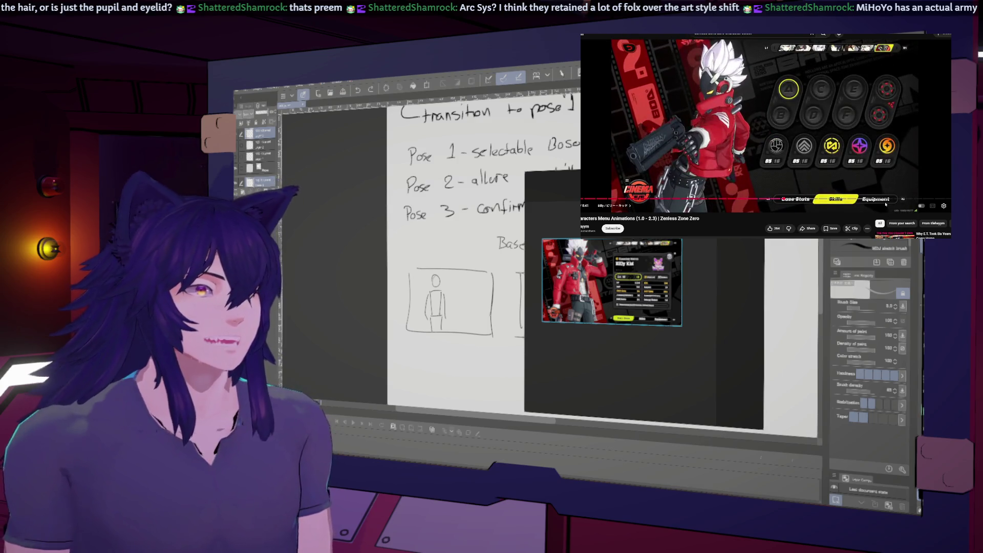
scroll(611, 308, down, 2)
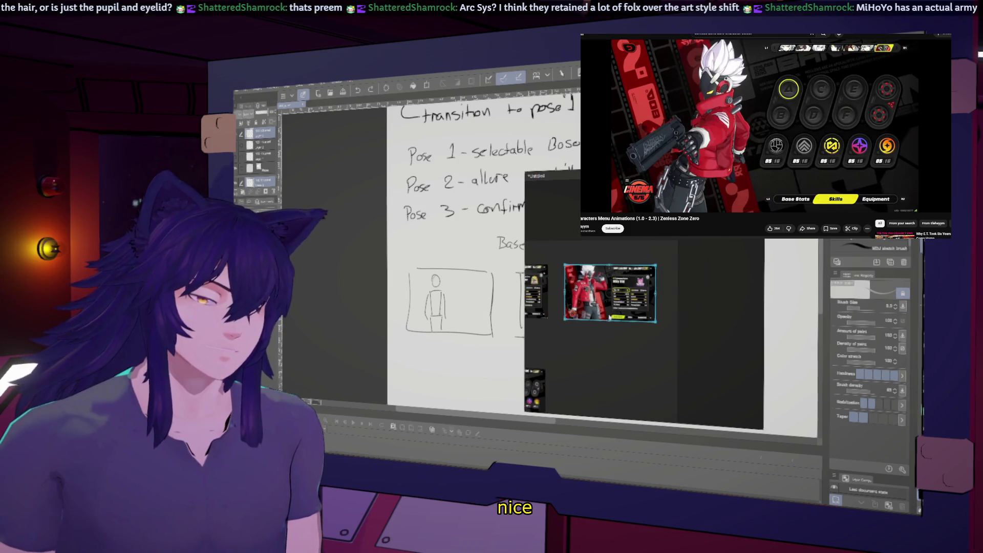
key(ctrl+v)
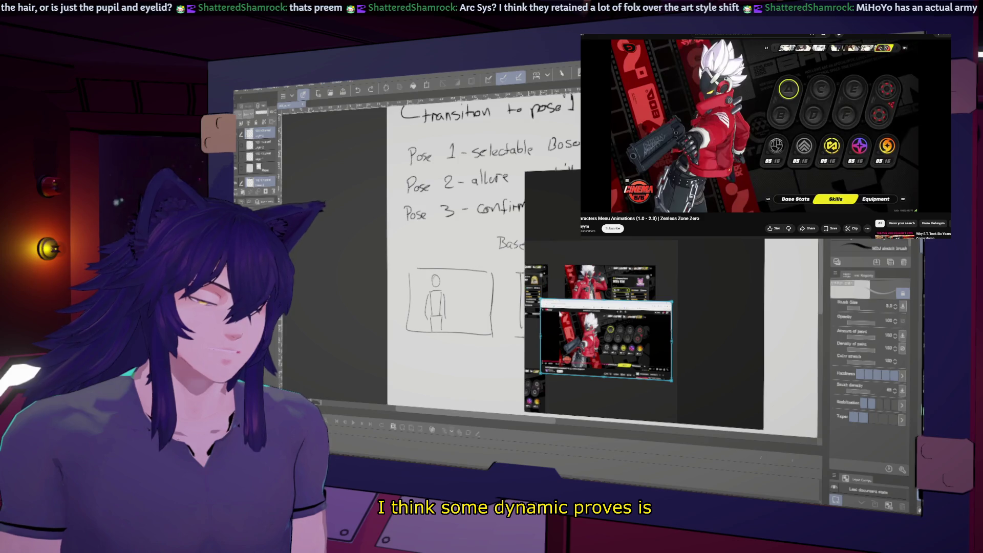
drag(558, 312, 650, 375)
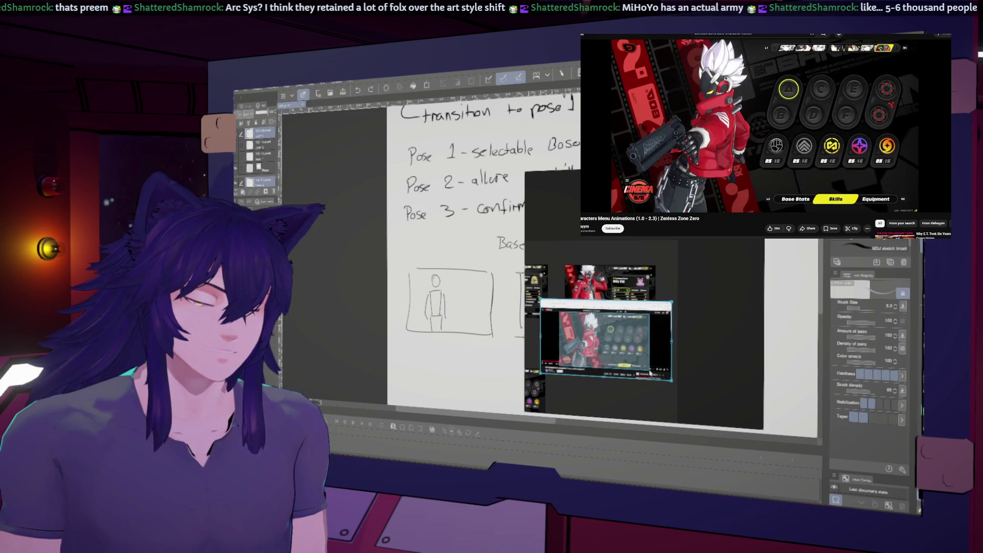
drag(650, 374, 626, 302)
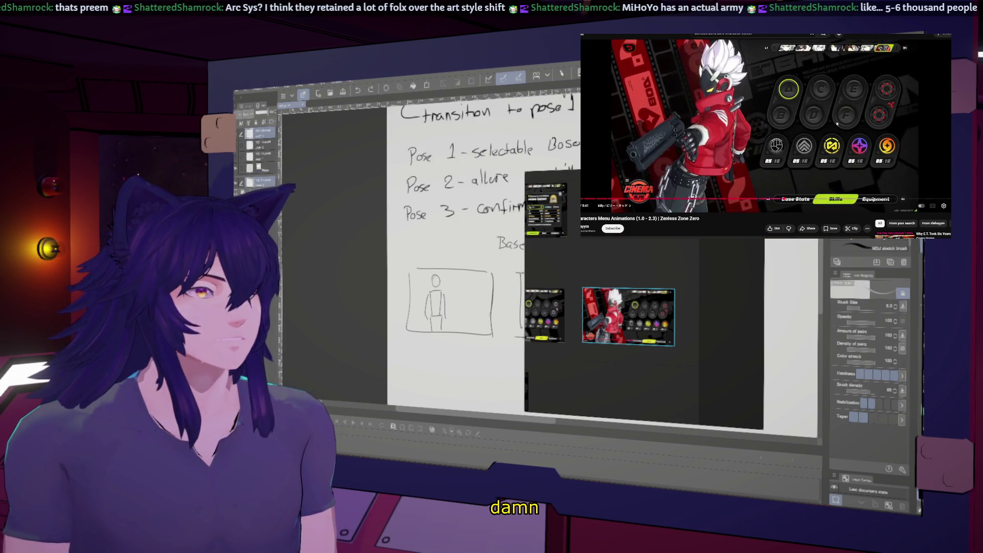
Paste the equipment-screen capture, delete the unwanted paste and place the smaller crop on the board.
key(space)
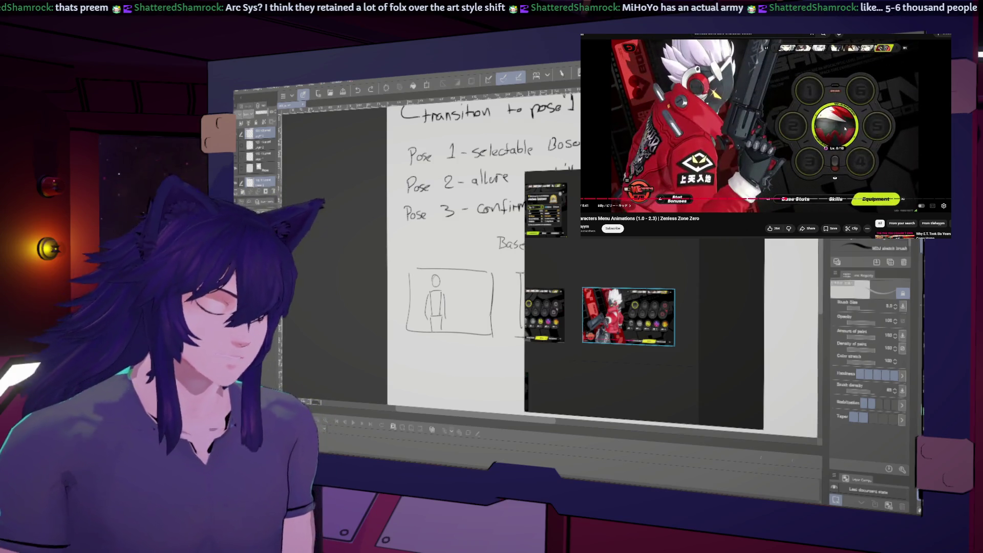
scroll(608, 318, down, 3)
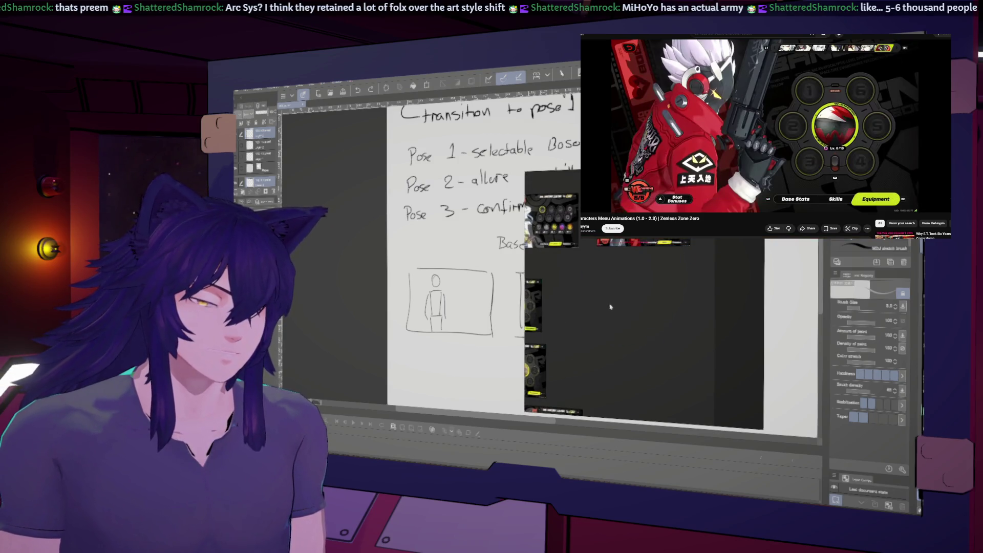
key(ctrl+v)
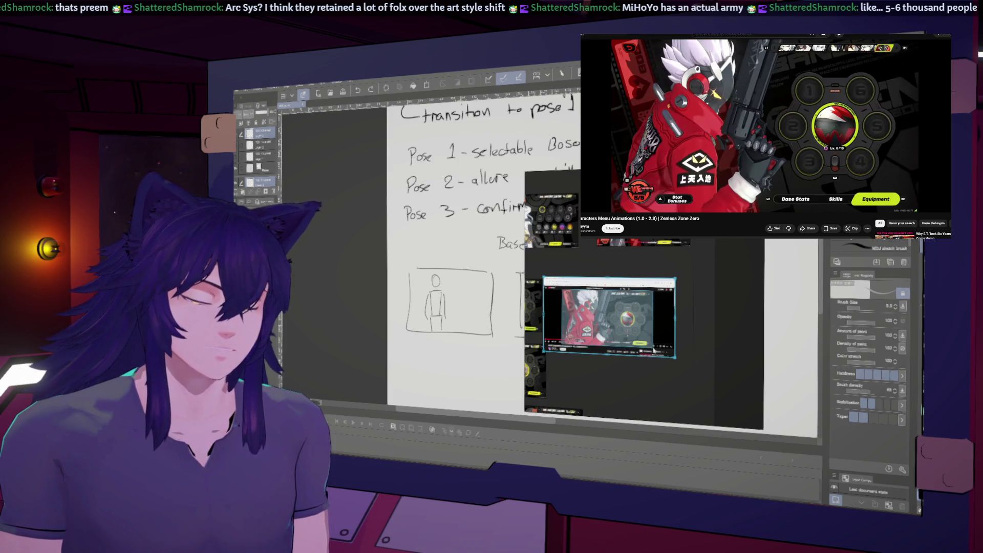
click(758, 112)
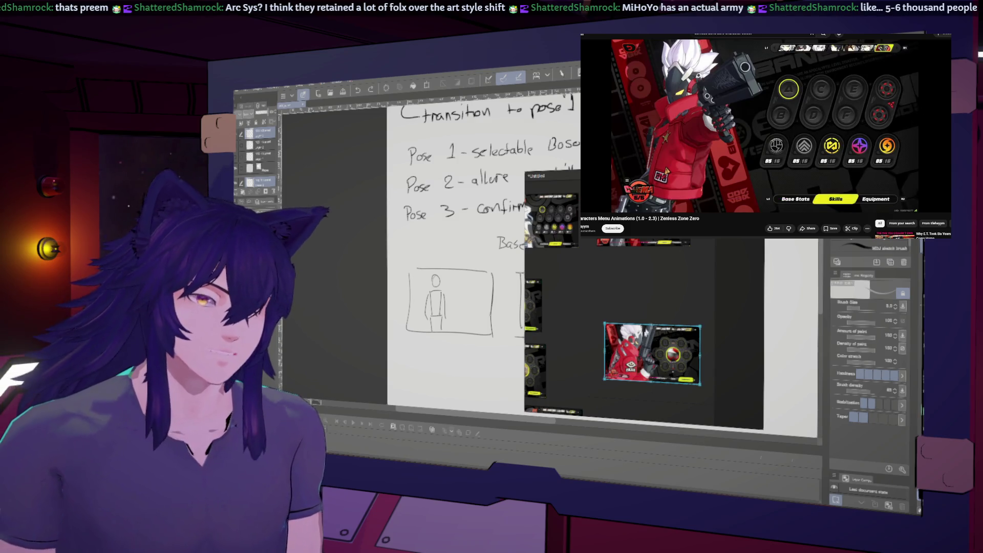
key(Delete)
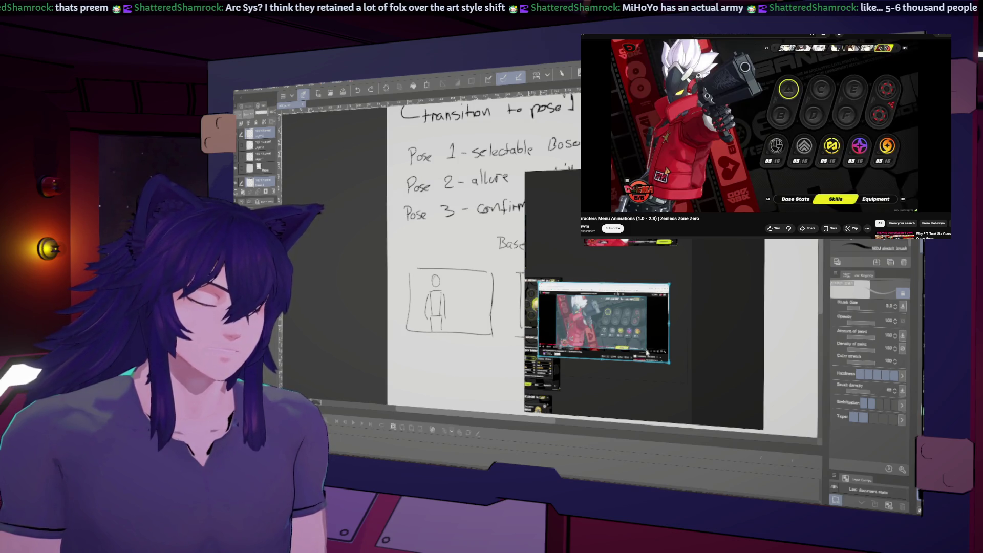
drag(648, 352, 650, 355)
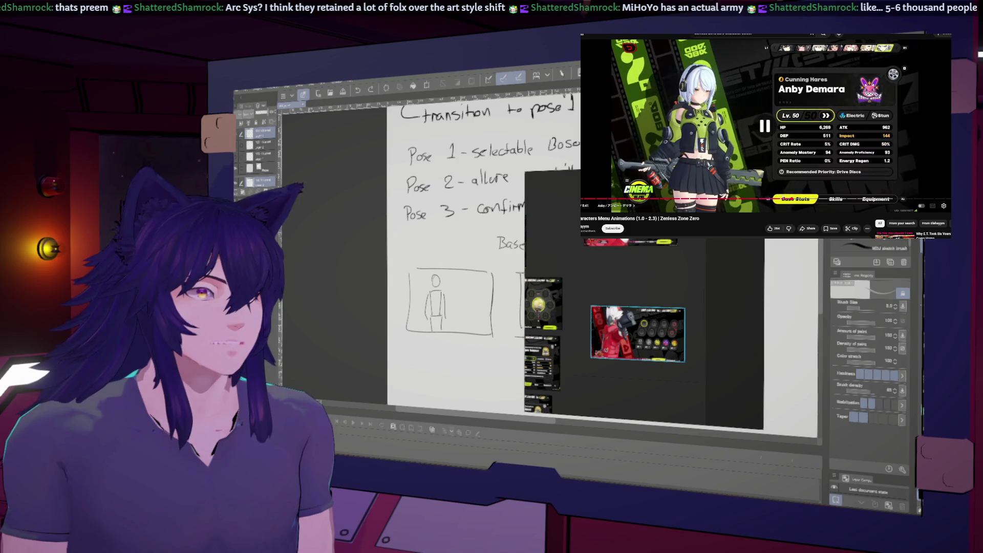
Rewind to Billy Kid, arrange the captures into a grid and paste a cropped skills-screen capture.
click(782, 199)
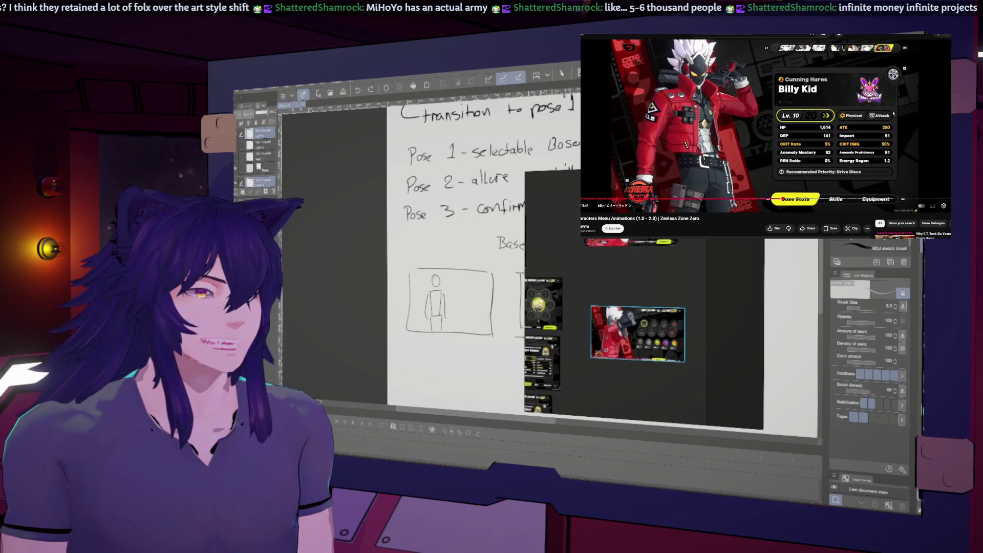
click(894, 114)
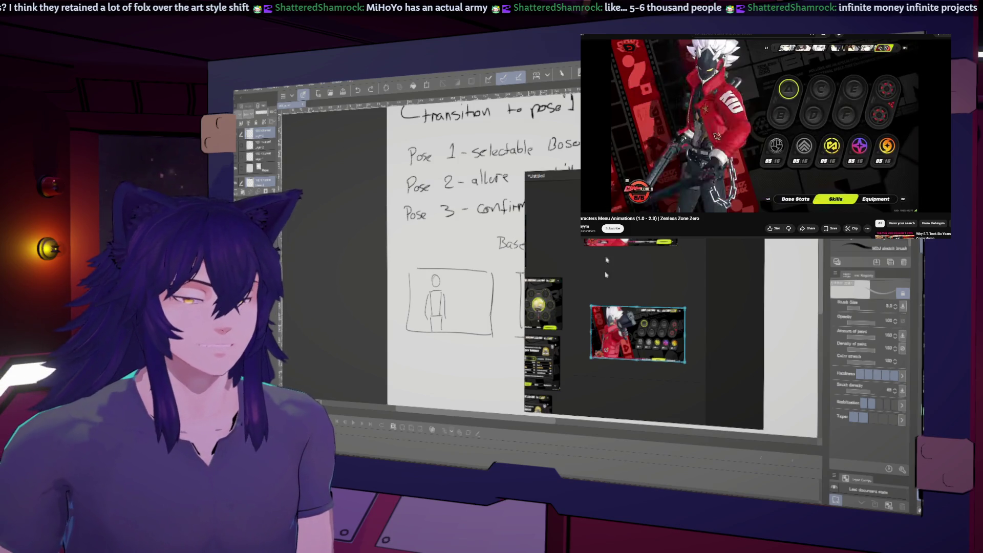
drag(638, 334, 628, 311)
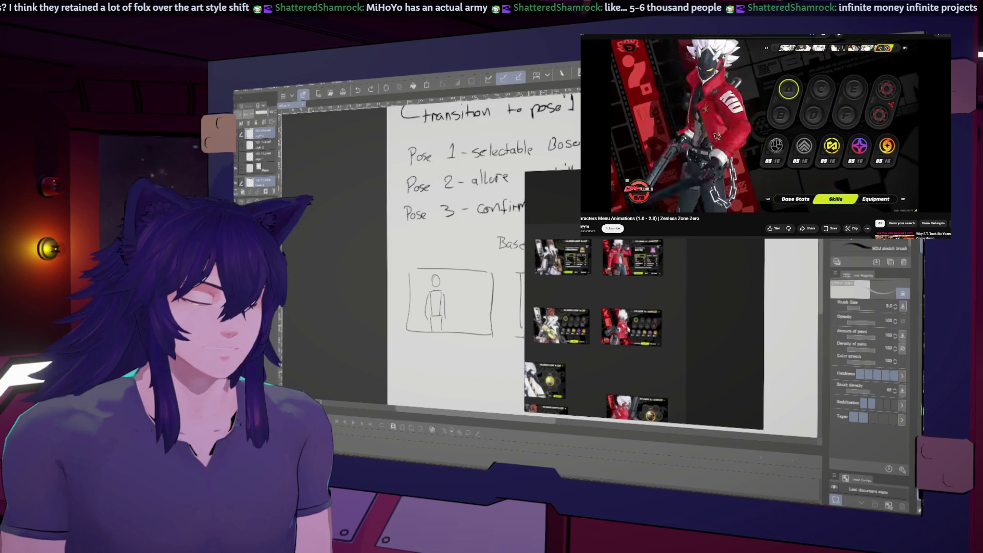
scroll(629, 300, up, 3)
key(ctrl+v)
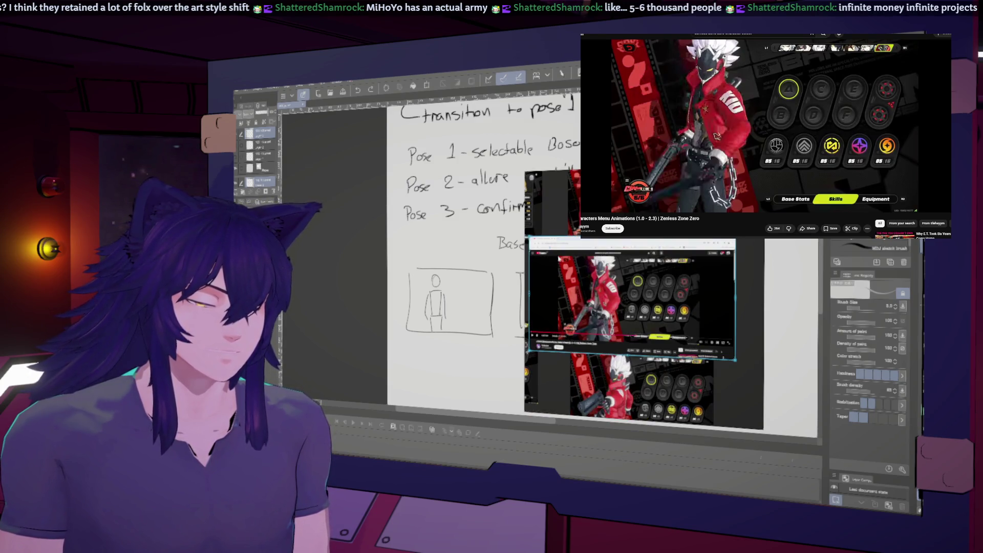
drag(558, 256, 701, 345)
scroll(701, 345, down, 3)
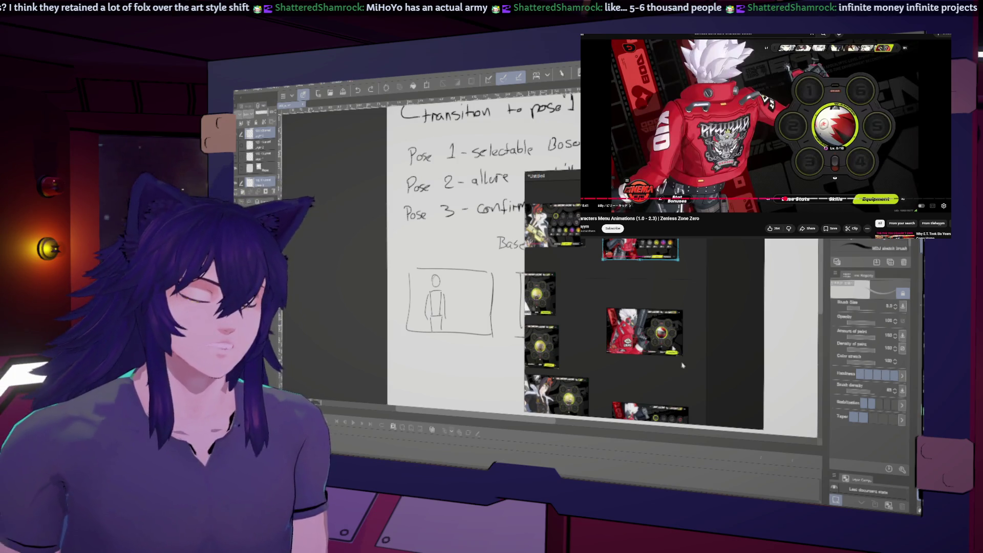
Crop the red-character capture, nudge it lower and pick out the red-jacket capture.
drag(644, 332, 650, 356)
scroll(651, 355, up, 2)
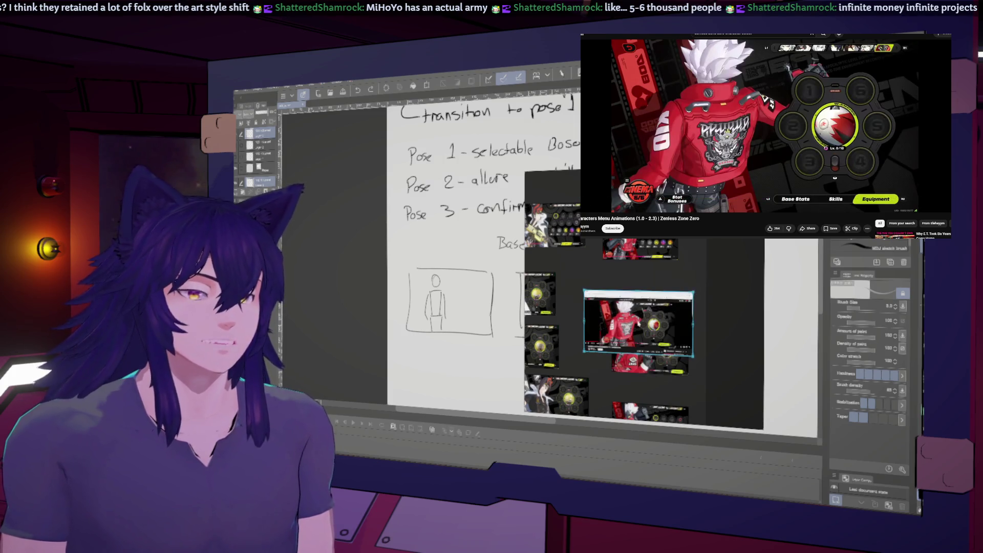
scroll(650, 355, up, 3)
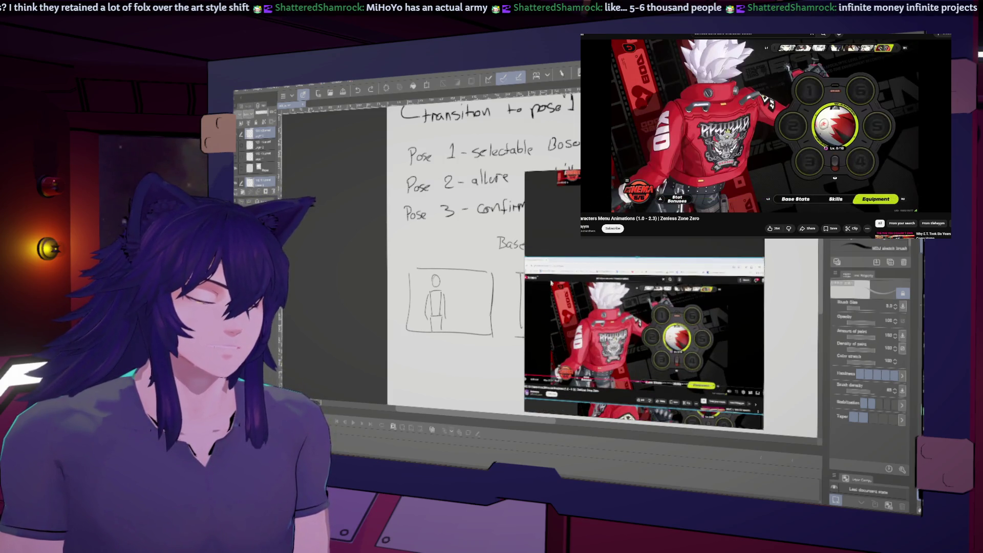
drag(550, 284, 731, 396)
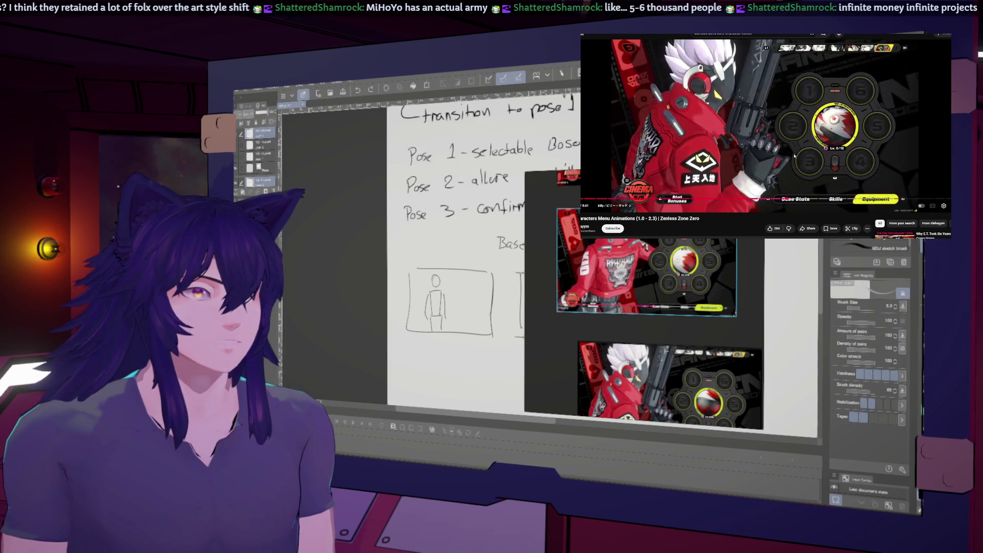
click(843, 133)
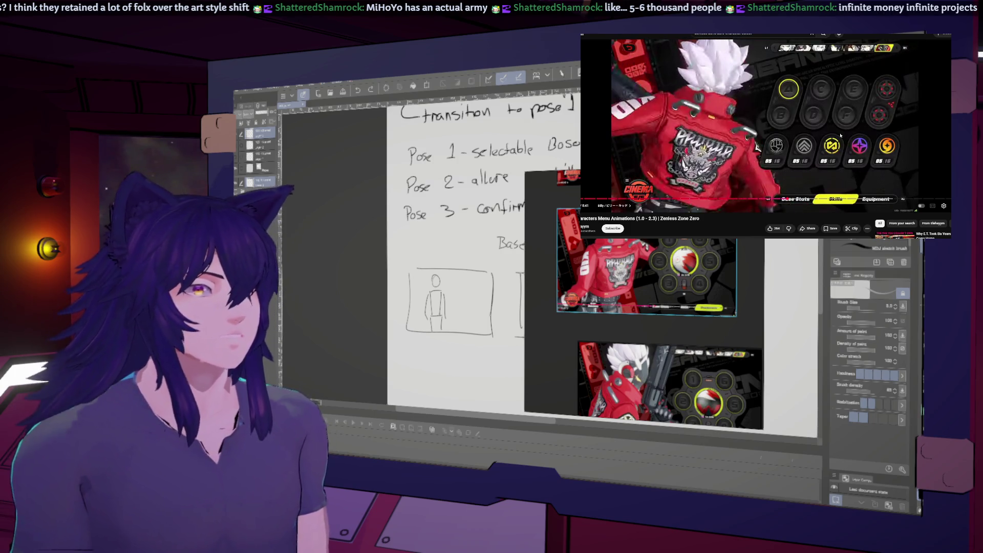
scroll(703, 297, down, 3)
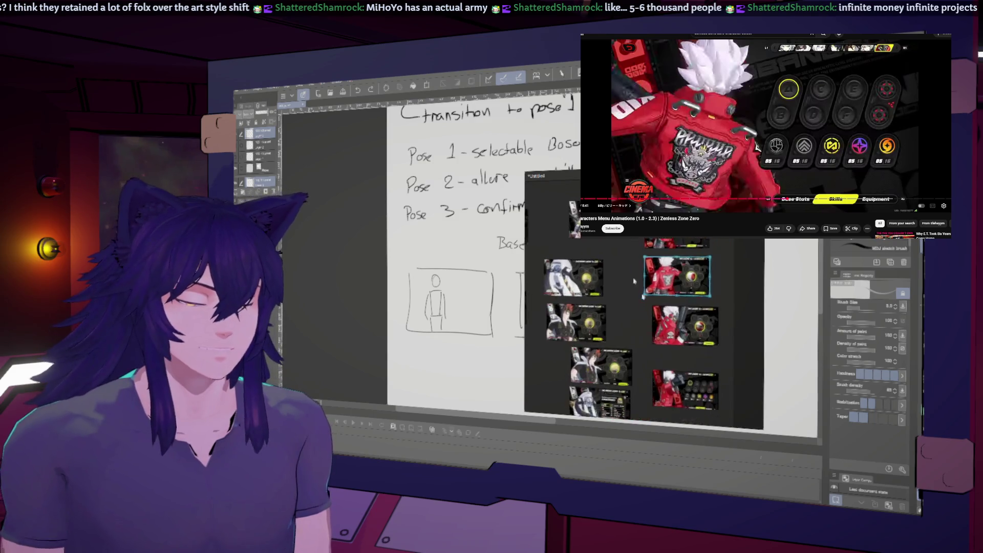
scroll(704, 297, down, 2)
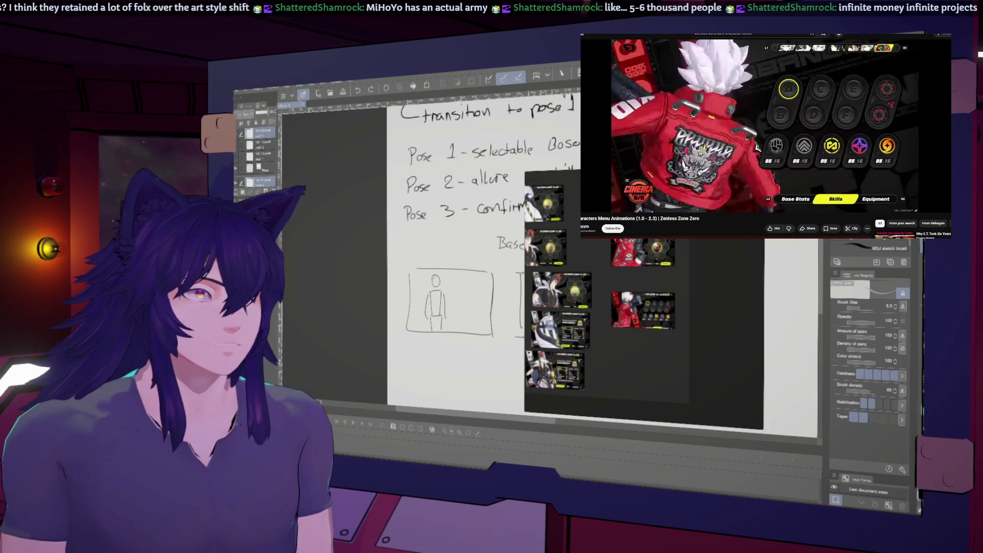
click(730, 154)
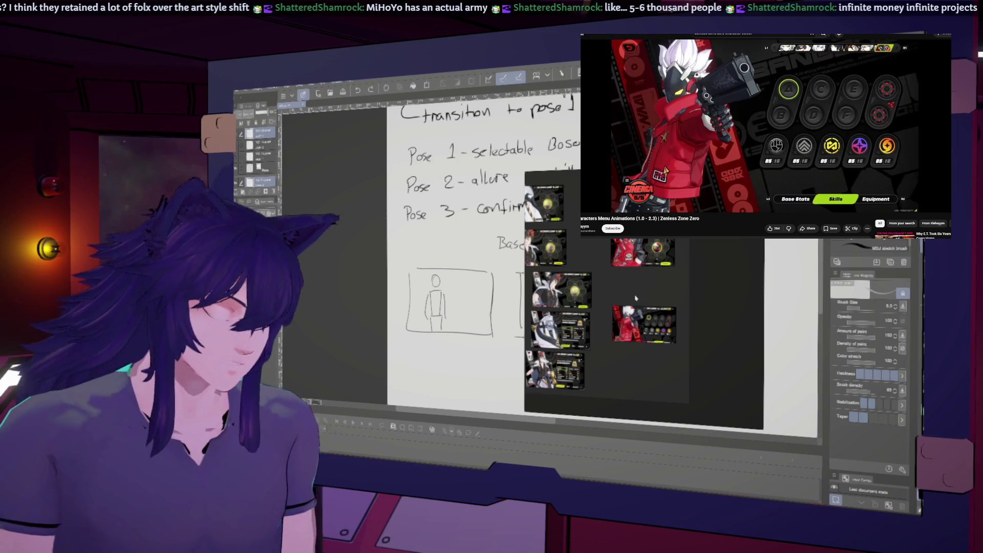
click(646, 296)
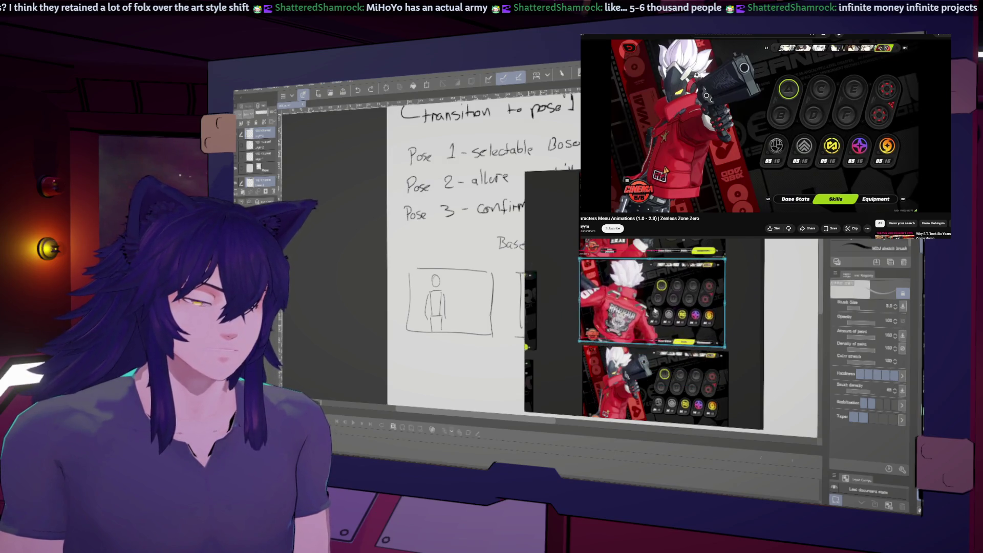
mouse_move(758, 123)
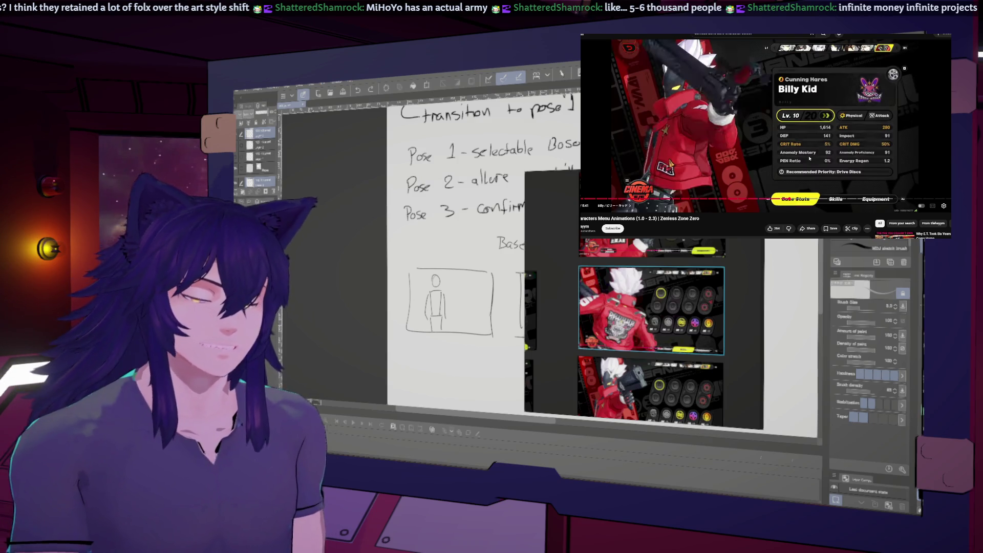
scroll(597, 327, down, 3)
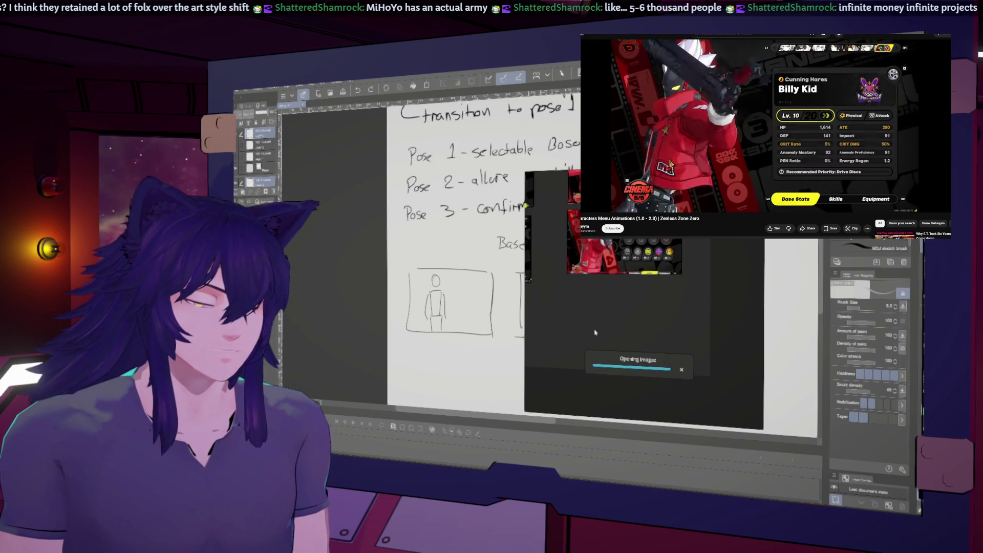
Paste a new video screenshot, tuck it among the thumbnails, then switch back to the notes canvas.
key(ctrl+v)
drag(576, 333, 607, 331)
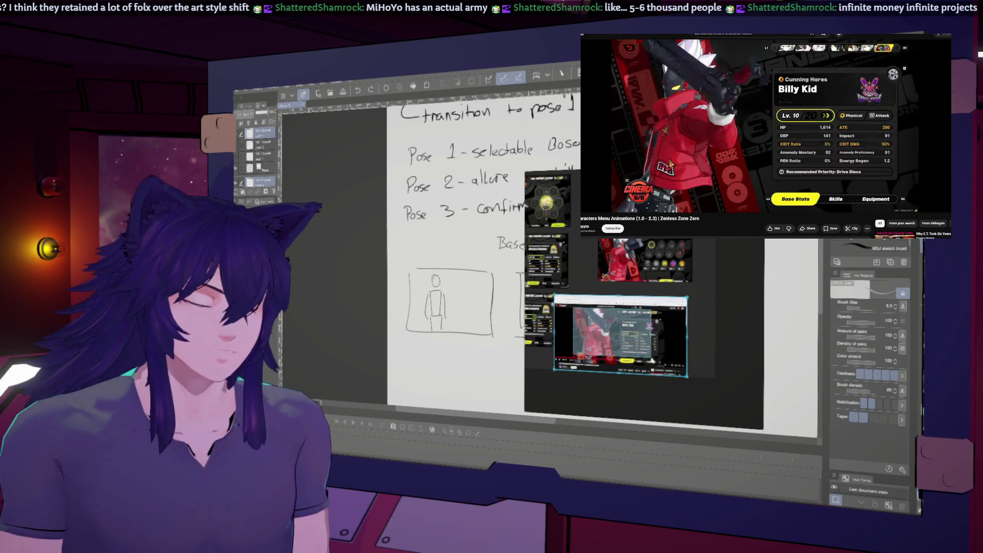
drag(688, 377, 680, 344)
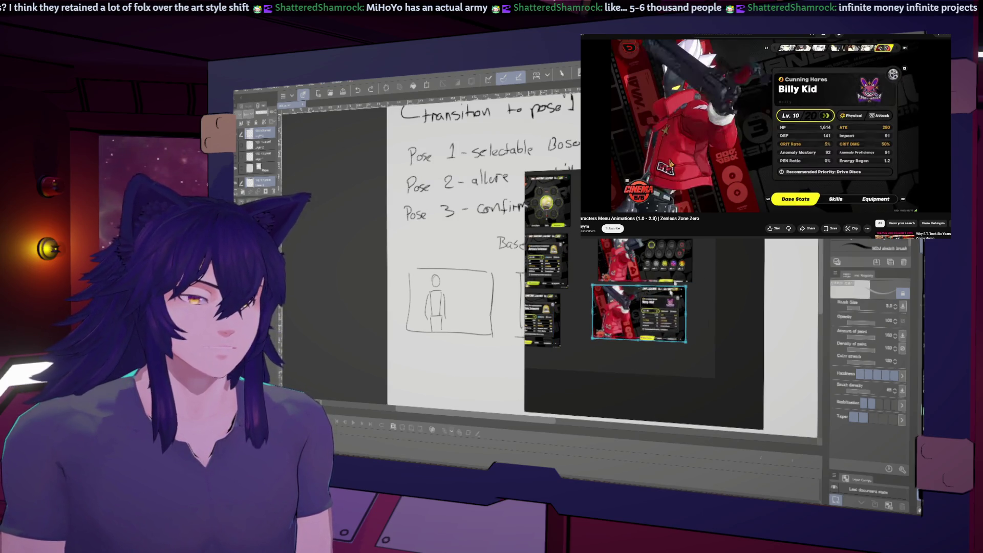
key(alt+Tab)
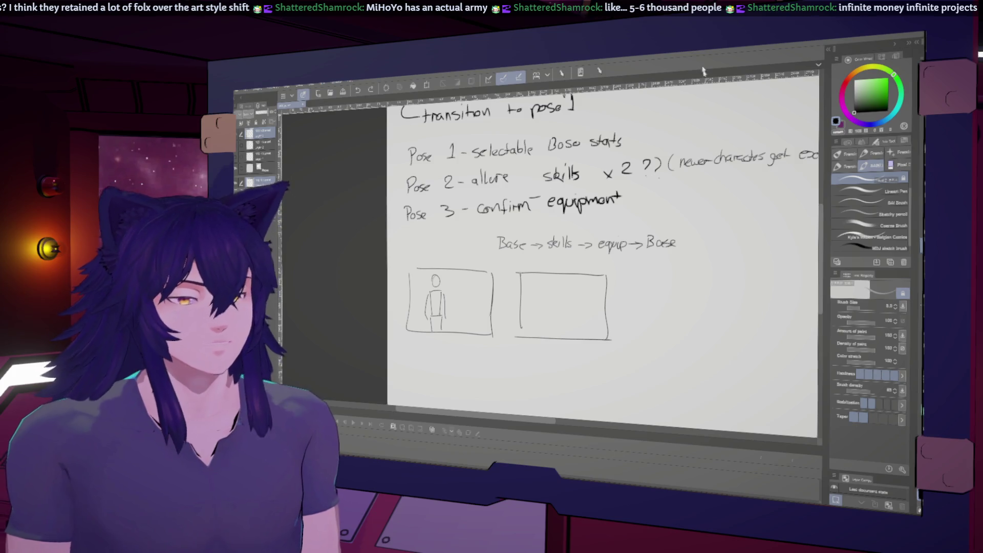
scroll(603, 254, up, 3)
scroll(603, 253, down, 3)
scroll(603, 254, up, 2)
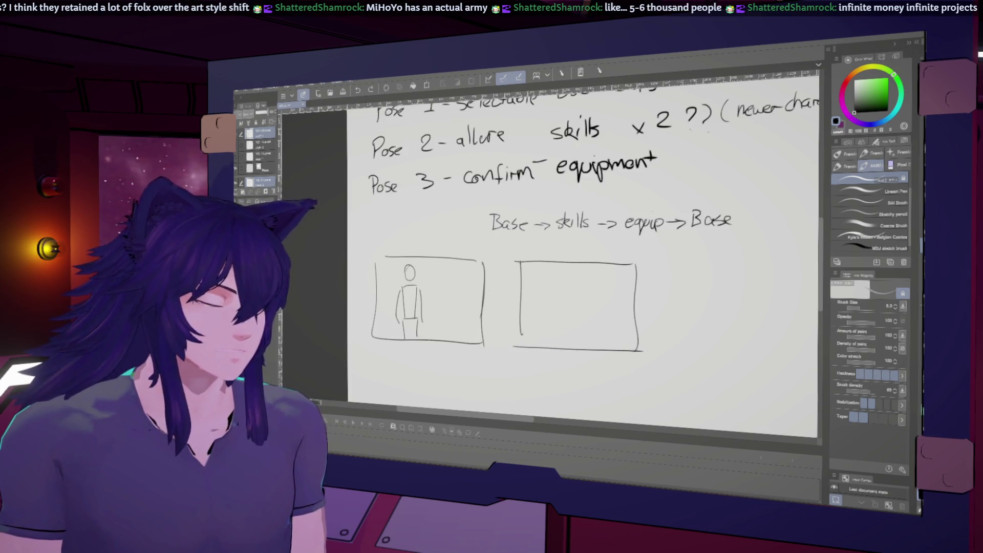
scroll(438, 324, down, 1)
scroll(439, 322, down, 2)
scroll(439, 323, down, 2)
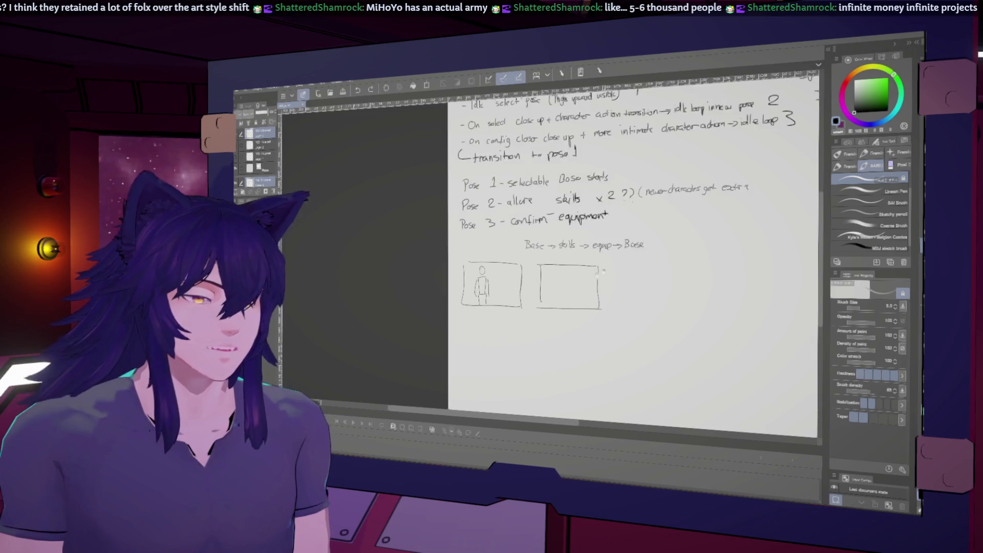
scroll(438, 323, down, 1)
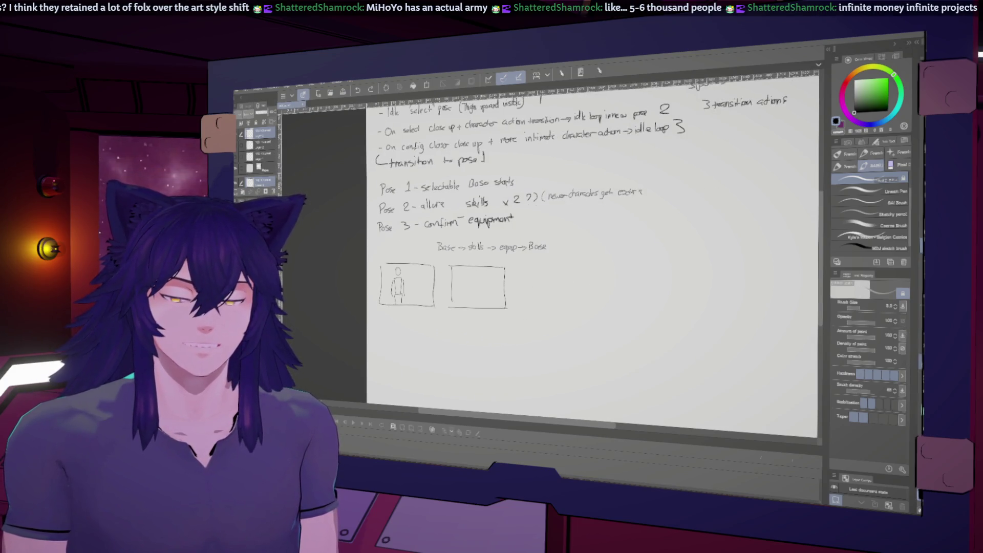
Select the area around the empty second storyboard frame with a rectangular selection, then clear it.
key(u)
click(861, 224)
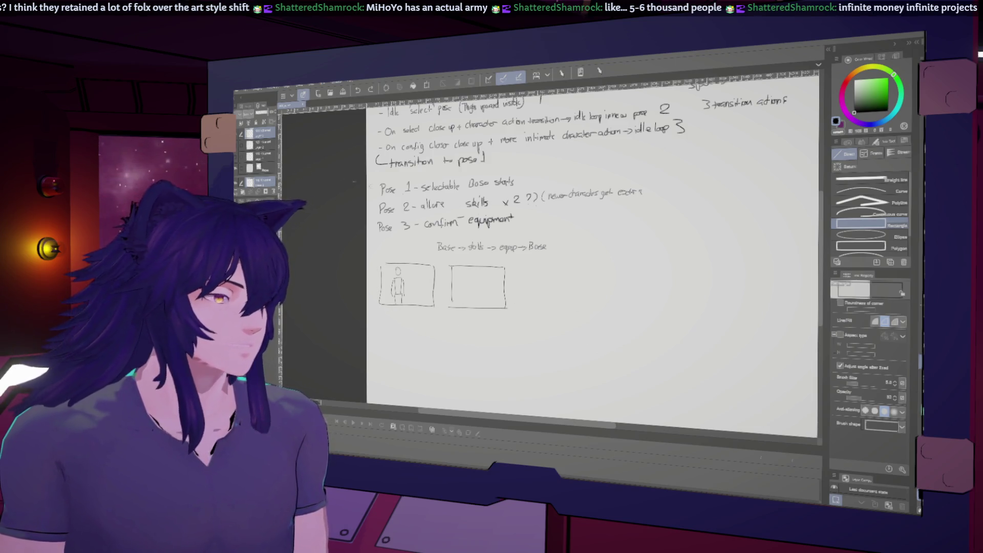
key(m)
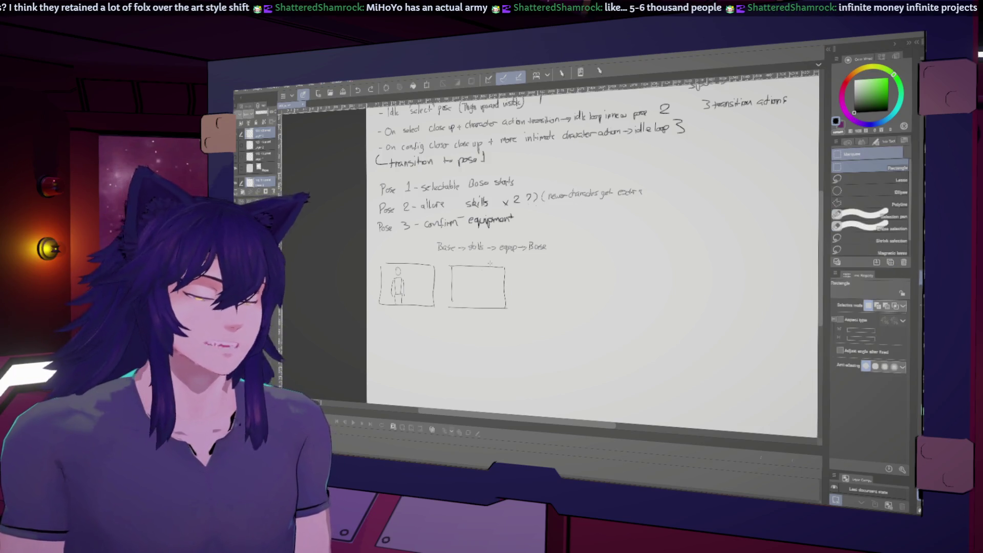
drag(530, 274, 530, 332)
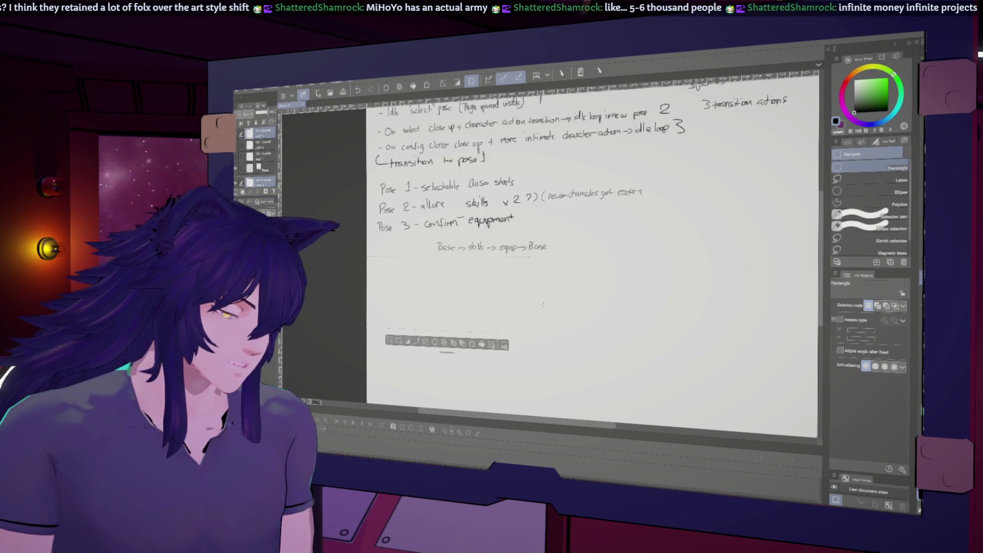
key(ctrl+d)
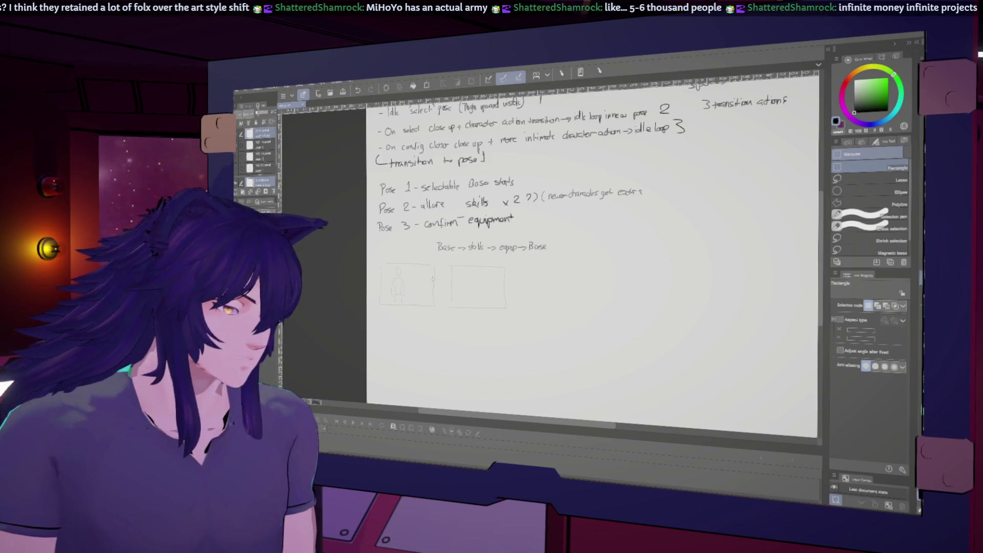
key(u)
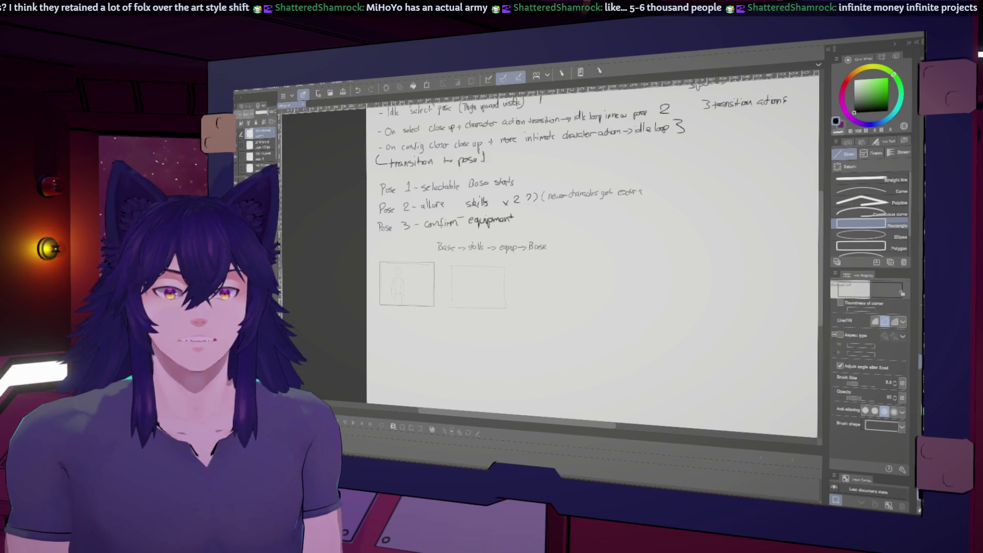
Drag a copy of the frame with Move Layer to make a third box in the row.
key(k)
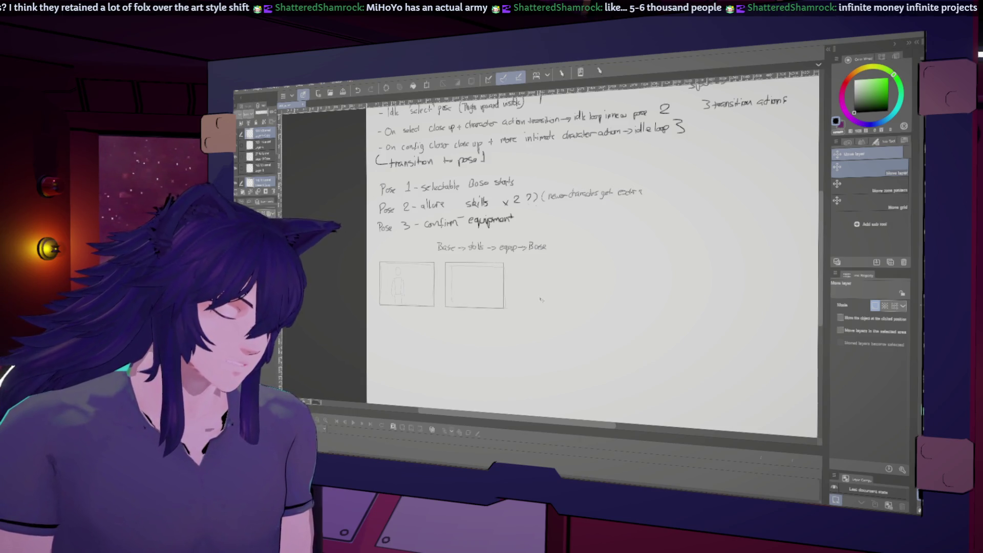
drag(515, 263, 579, 309)
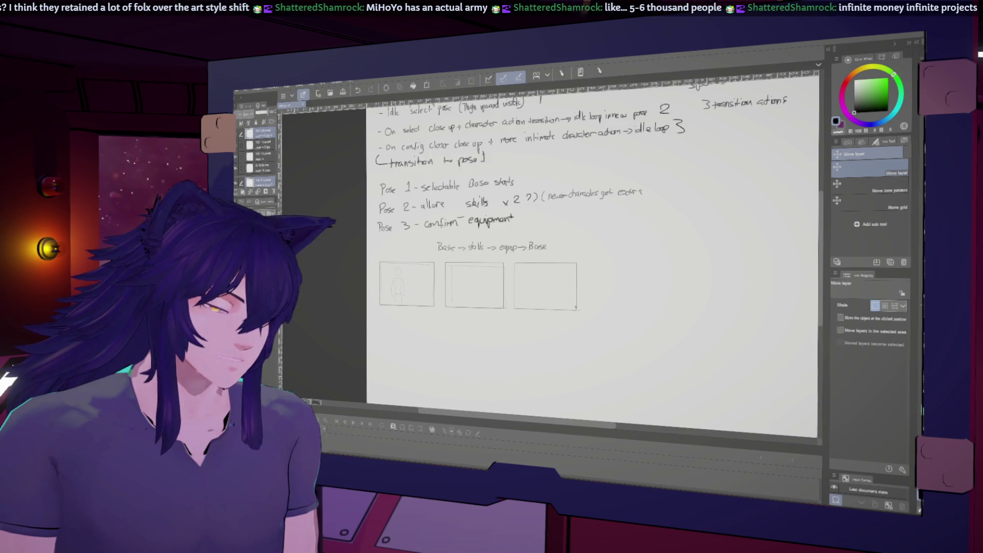
Add a fourth frame, duplicate the row layer, and move the copy below as a second row.
drag(581, 264, 647, 311)
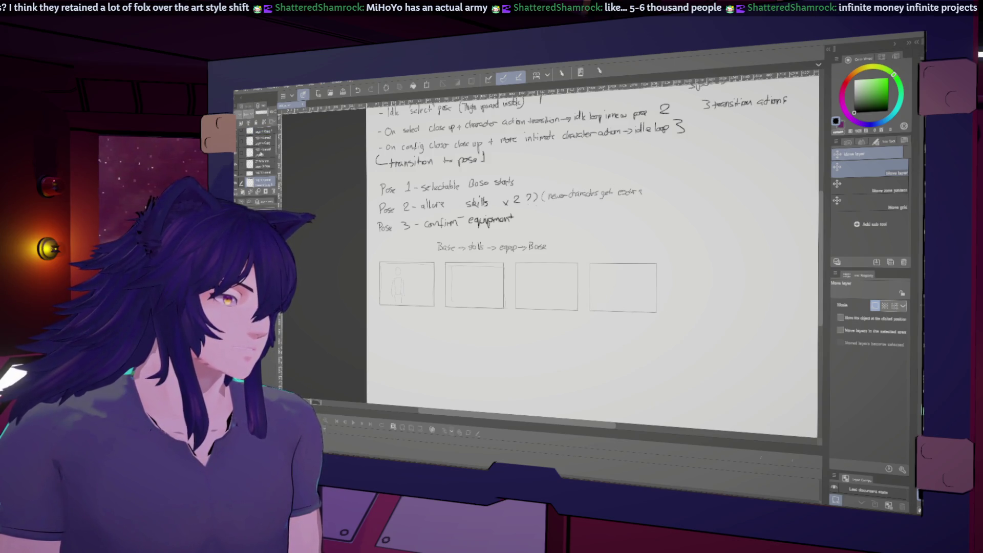
right_click(258, 149)
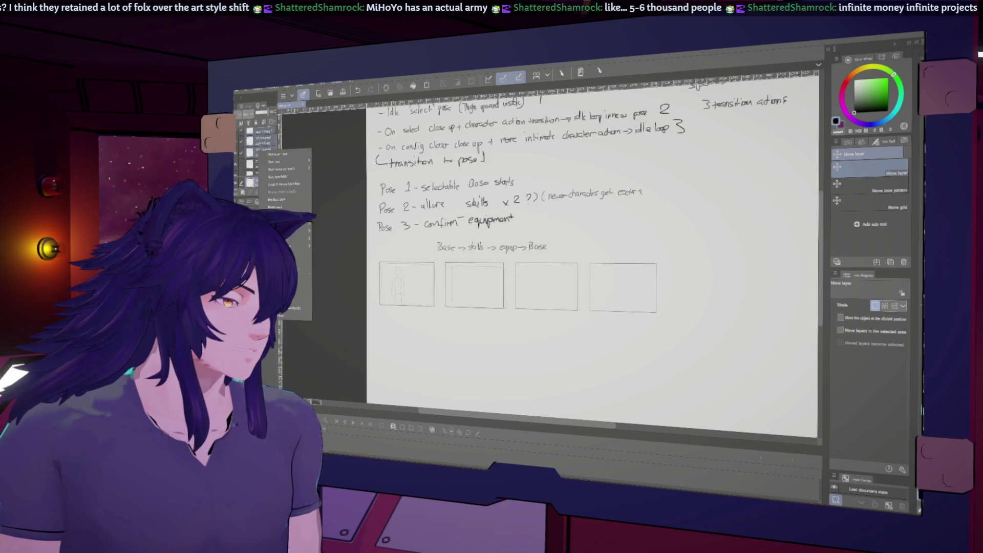
click(298, 292)
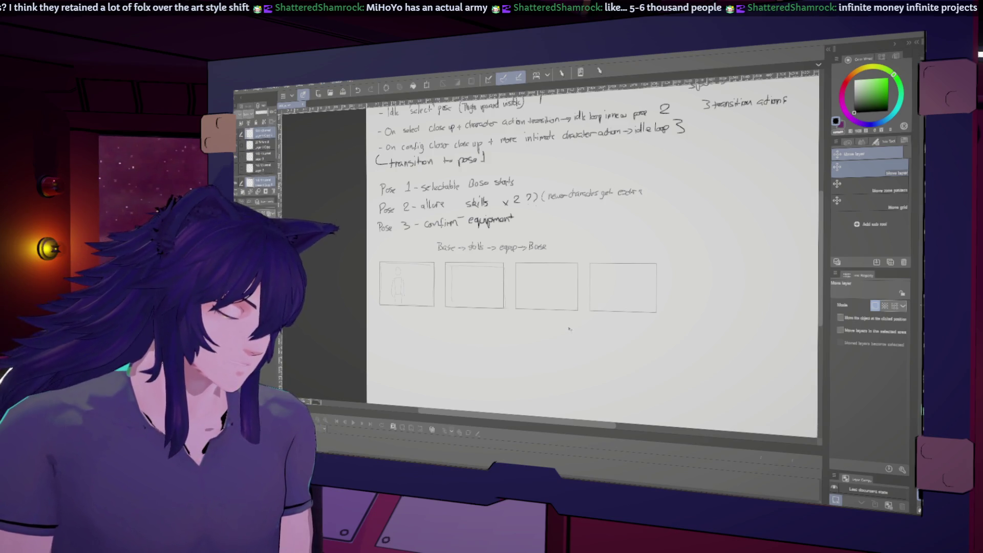
drag(581, 320, 607, 367)
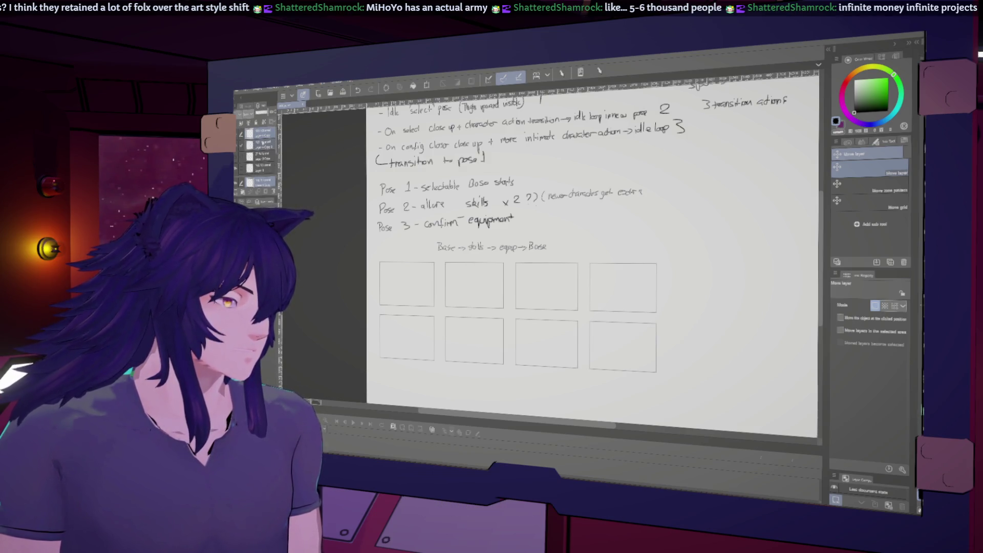
Add a new layer above the frame rows for sketching.
right_click(268, 139)
click(296, 284)
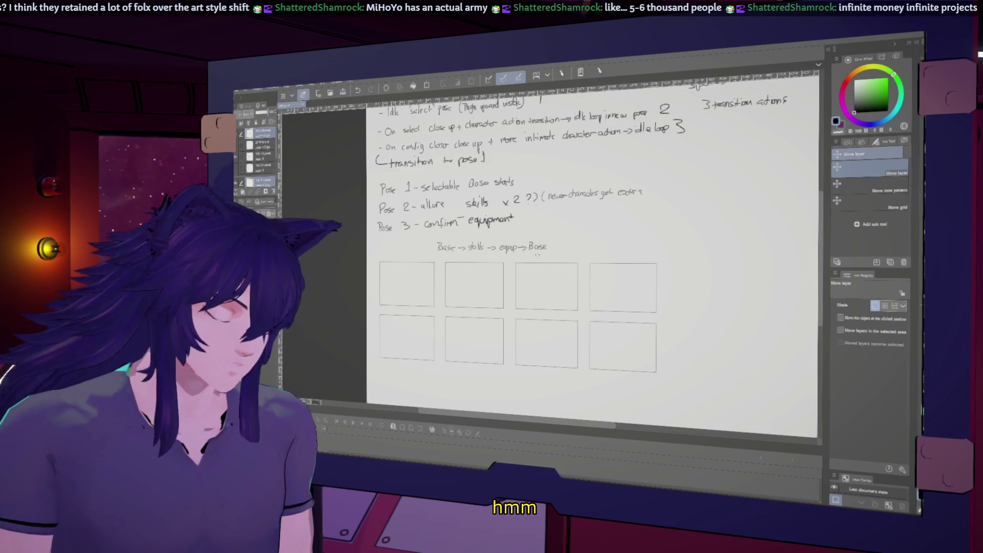
scroll(394, 250, down, 5)
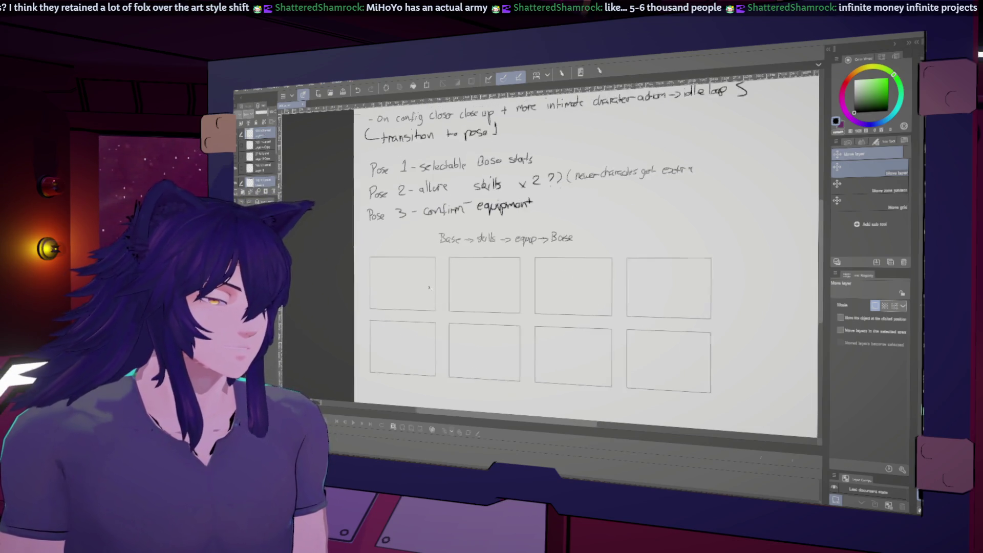
scroll(468, 226, up, 3)
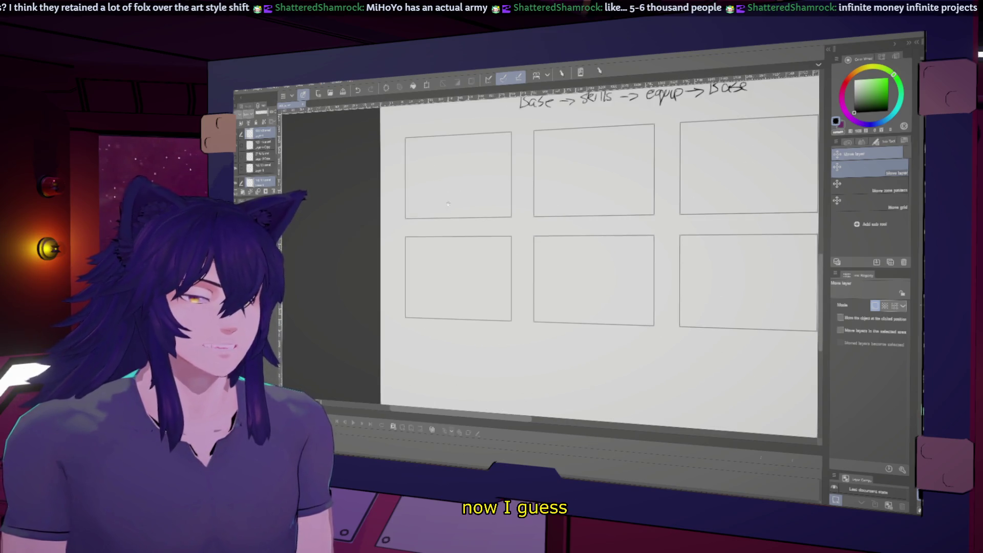
scroll(468, 225, up, 3)
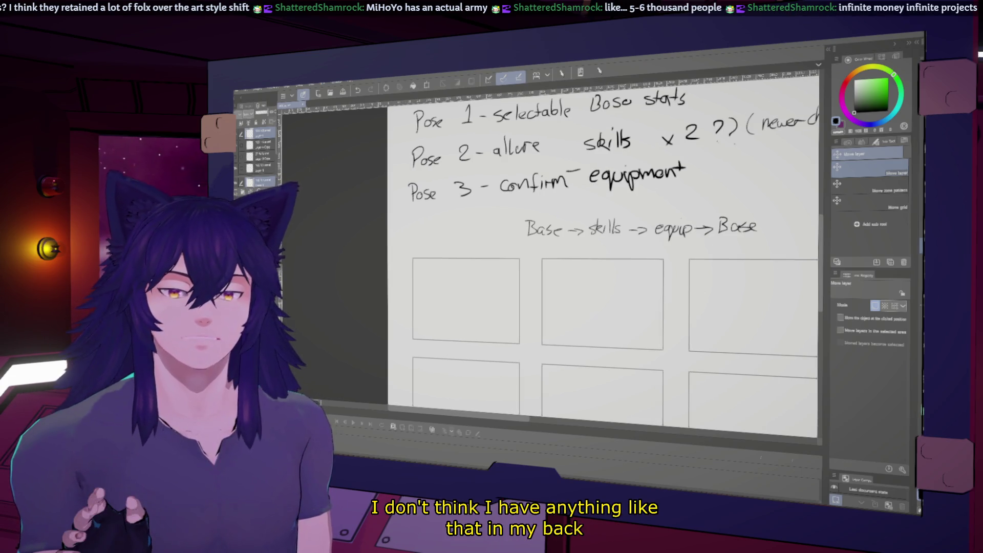
With the pen, test and undo strokes in the first frame, then mirror the canvas to check.
key(b)
drag(538, 269, 606, 265)
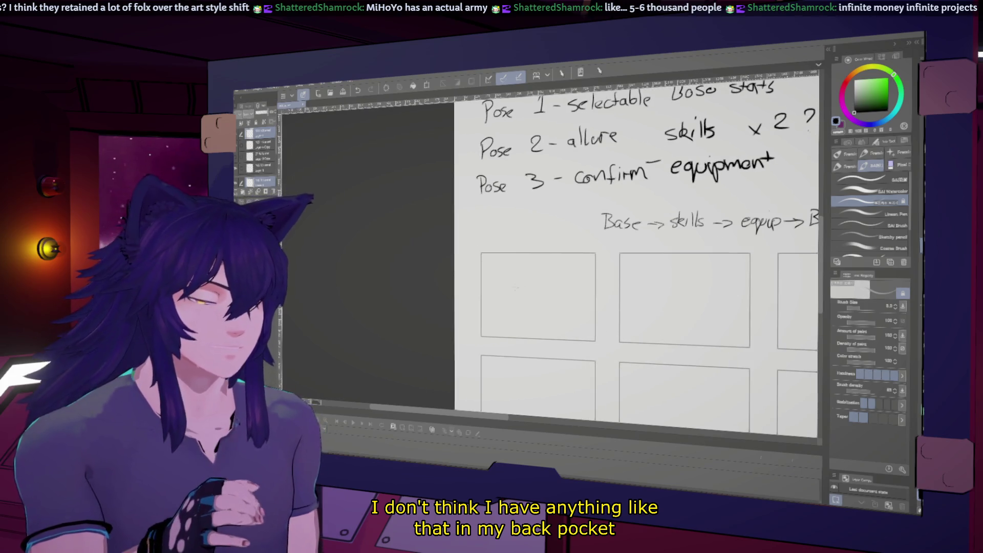
drag(500, 269, 500, 329)
key(ctrl+z)
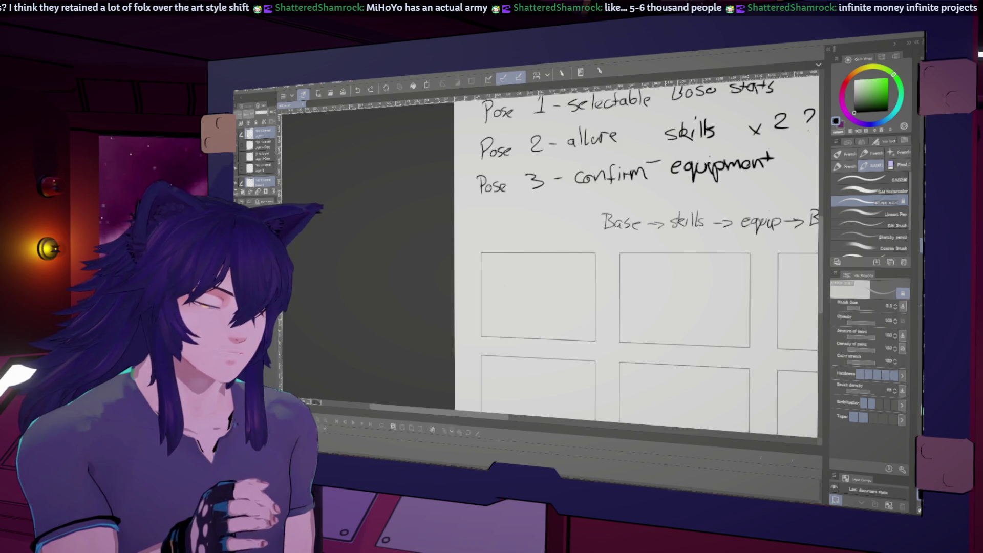
drag(494, 279, 520, 279)
key(ctrl+z)
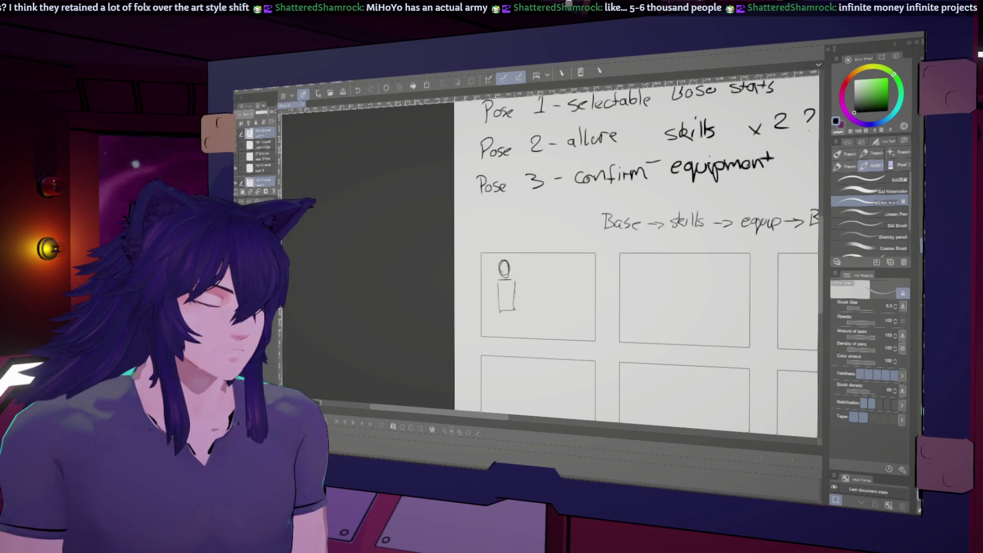
scroll(638, 261, up, 1)
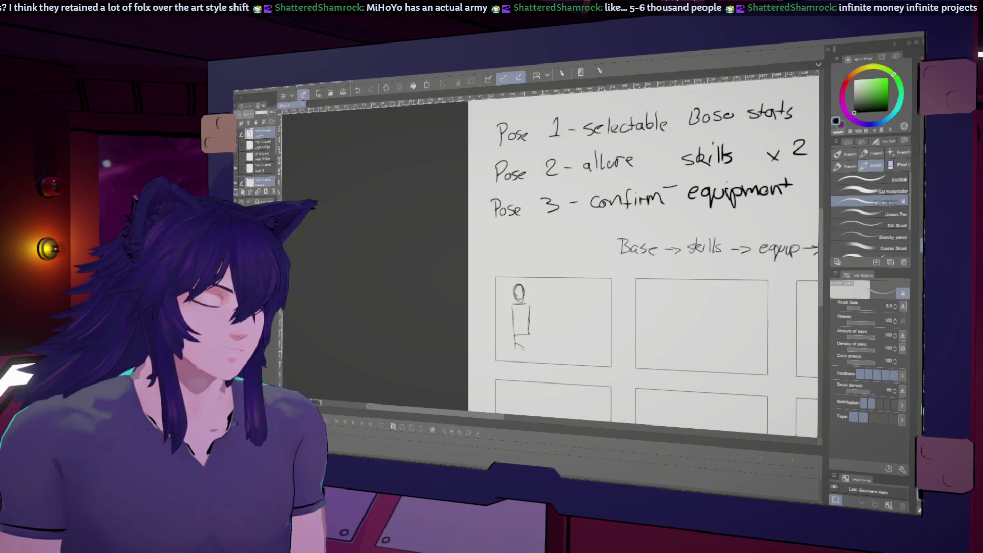
key(h)
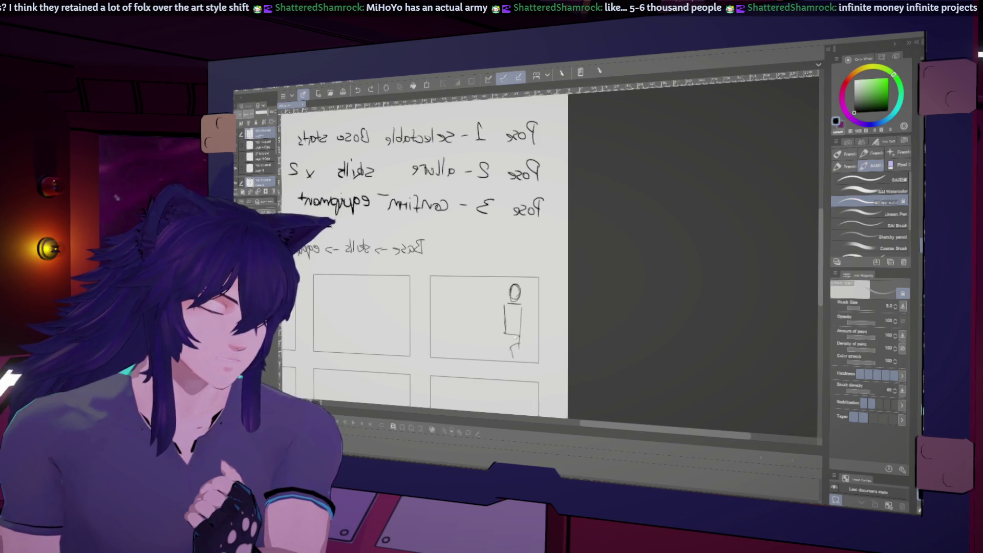
Flip the canvas back and thicken the stick figure's head outline with the pen.
key(j)
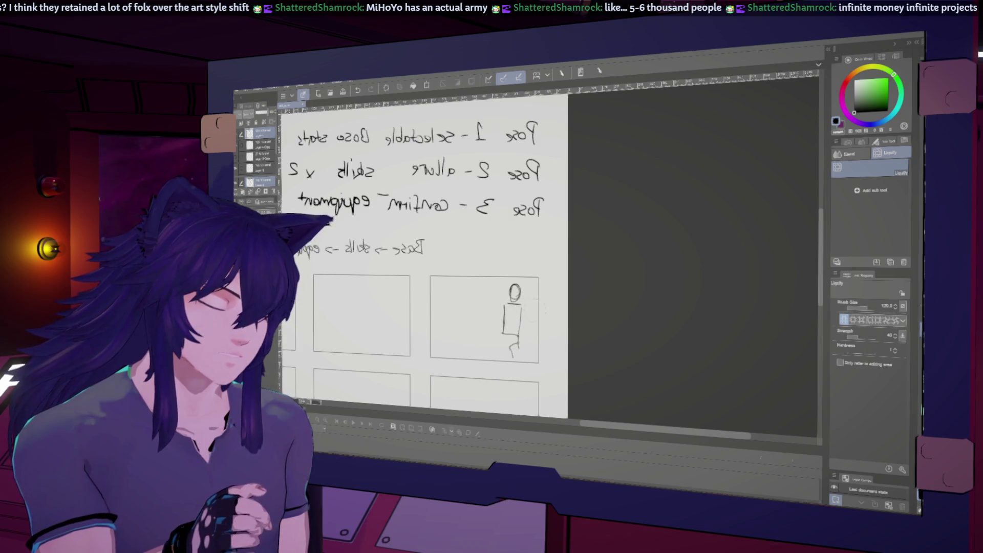
key(h)
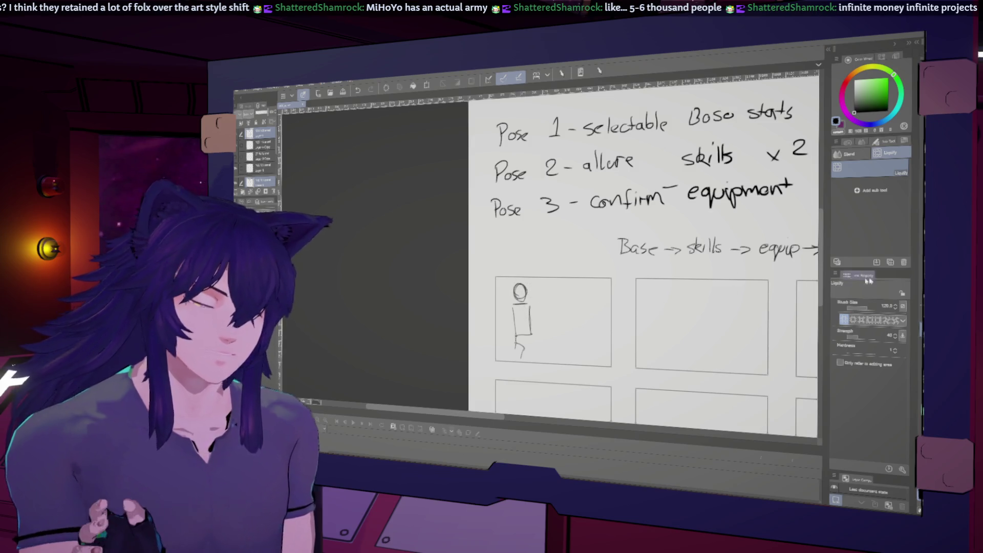
key(p)
drag(645, 253, 661, 262)
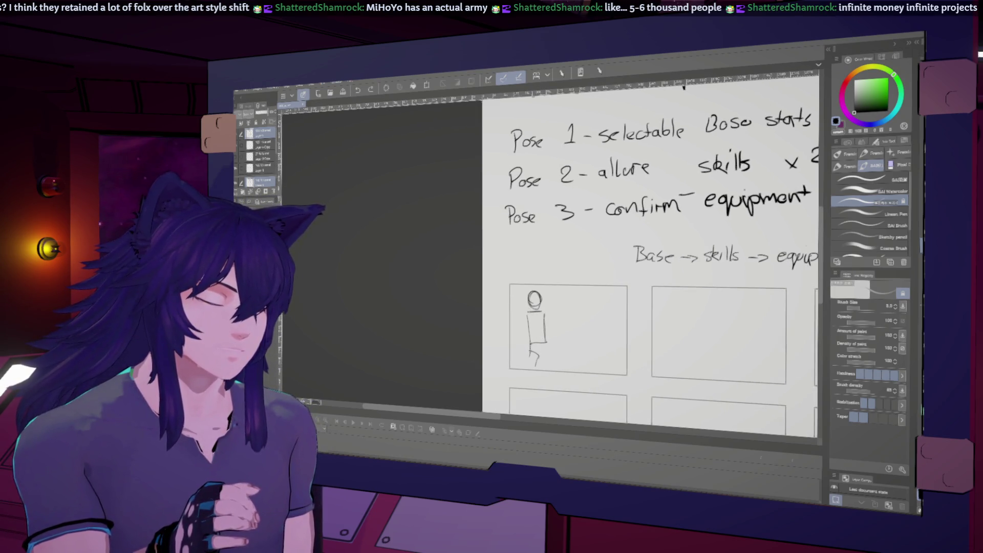
drag(530, 303, 541, 305)
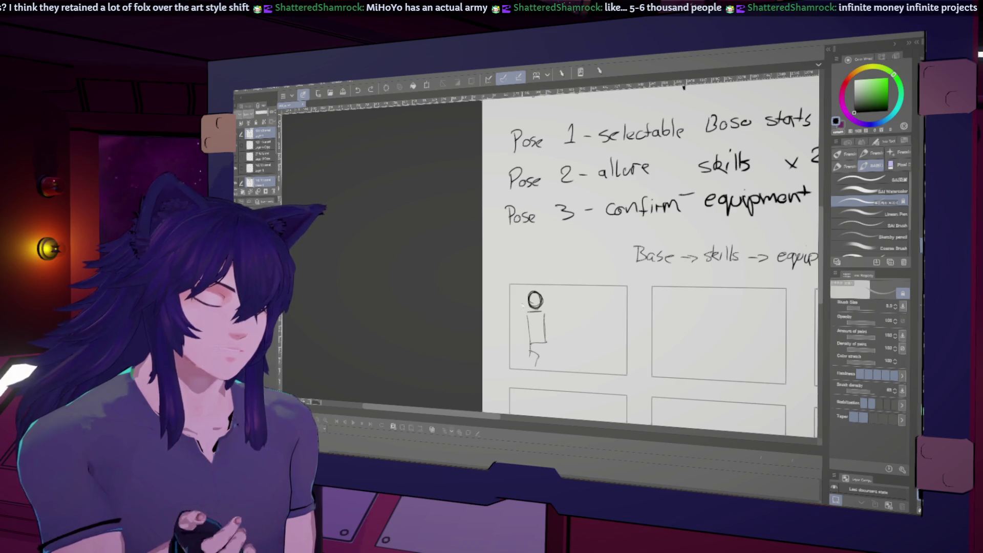
Fade the head with the Soft eraser, return to the pencil and reframe on the first frame.
key(e)
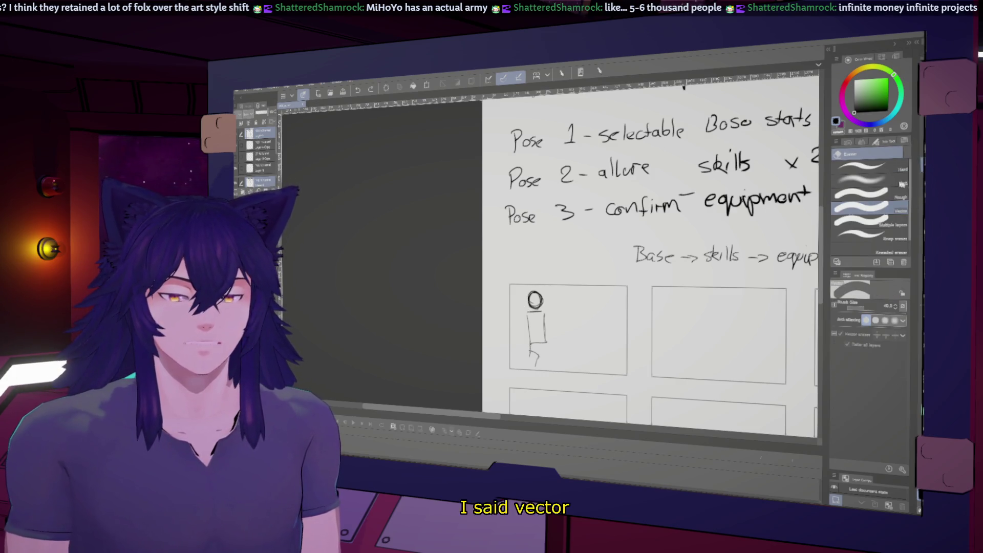
click(861, 180)
drag(530, 296, 541, 305)
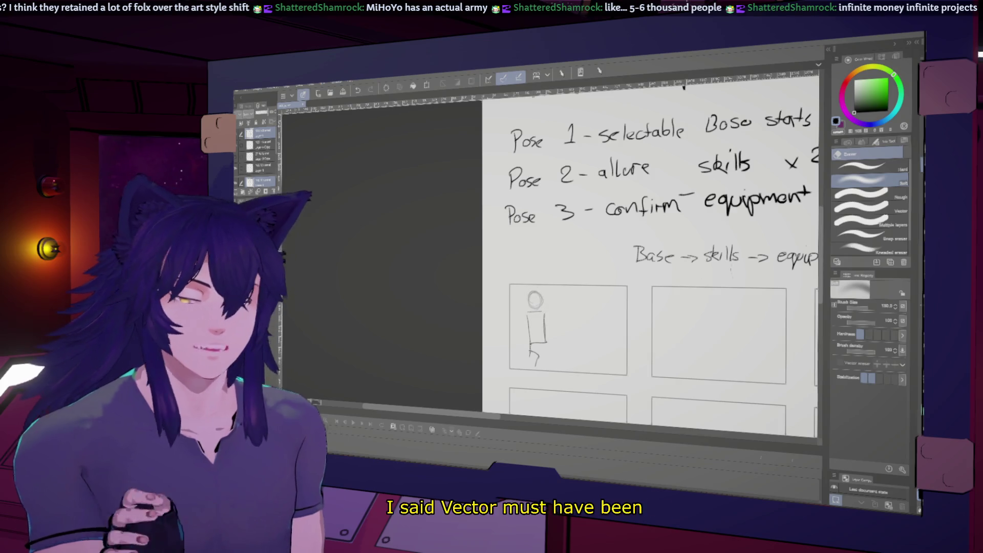
key(p)
scroll(654, 254, up, 1)
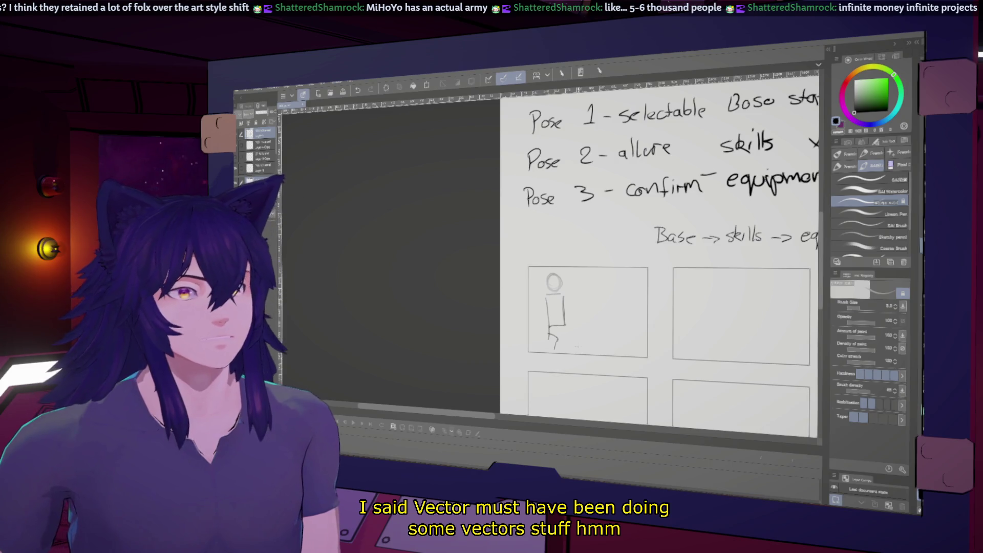
scroll(661, 269, down, 1)
scroll(662, 269, up, 1)
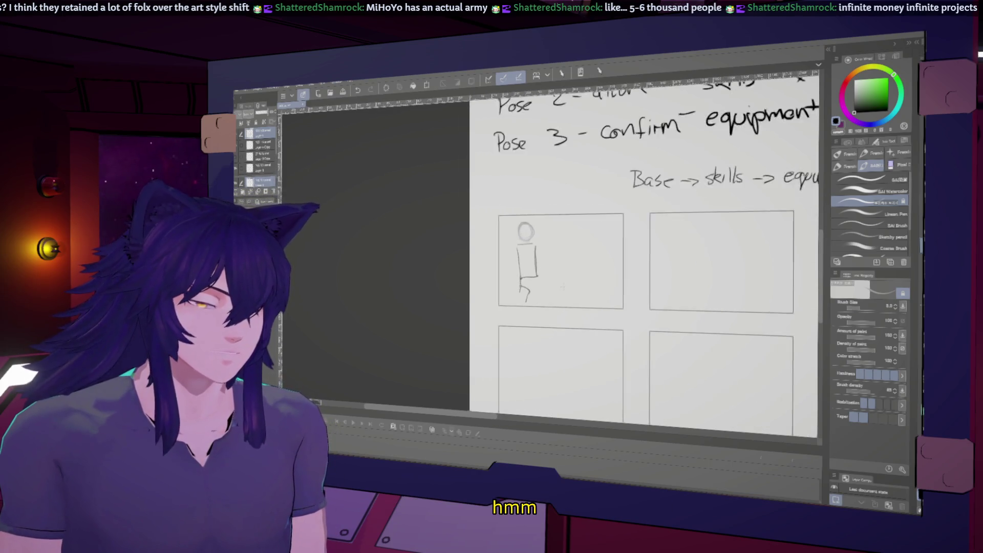
scroll(660, 269, up, 1)
scroll(638, 261, up, 1)
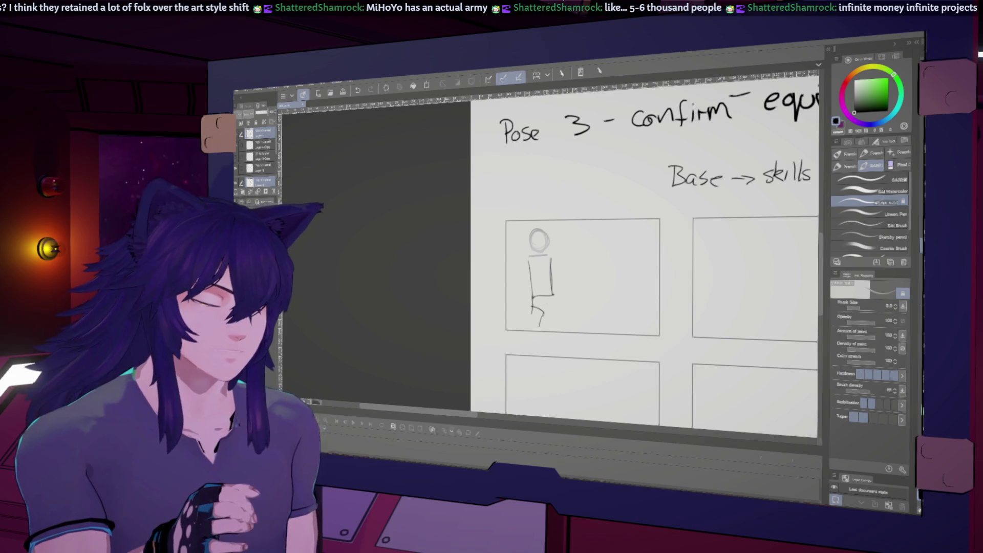
scroll(646, 269, up, 1)
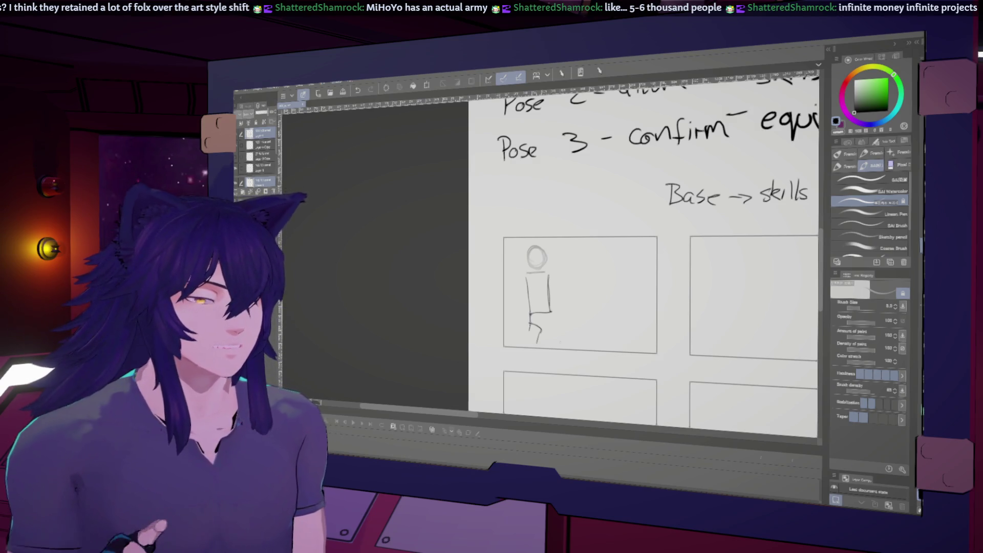
key(ctrl+minus)
key(ctrl+minus)
key(ctrl+minus)
key(ctrl+minus)
key(ctrl+plus)
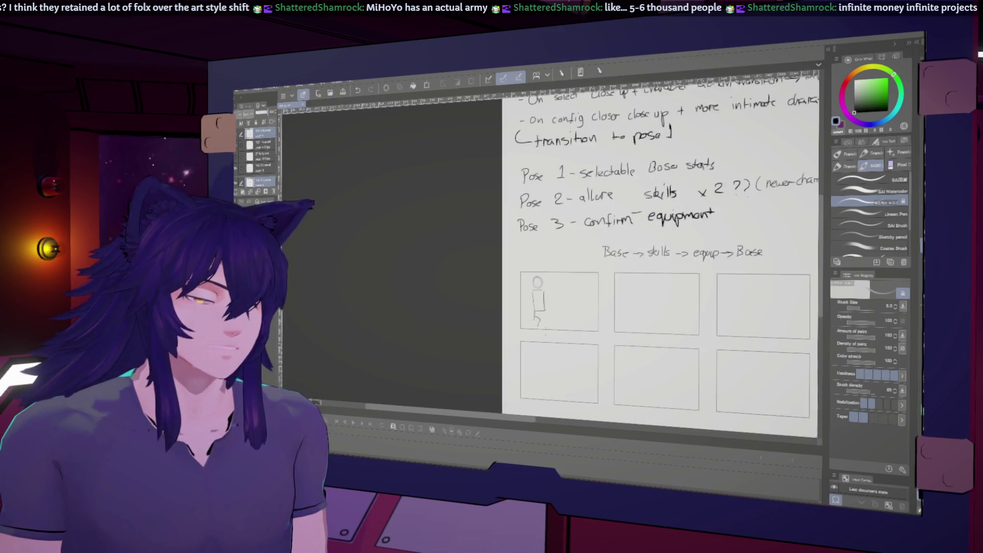
Redraw the figure's neck and a bold circle for the head.
key(ctrl+plus)
key(ctrl+plus)
key(ctrl+plus)
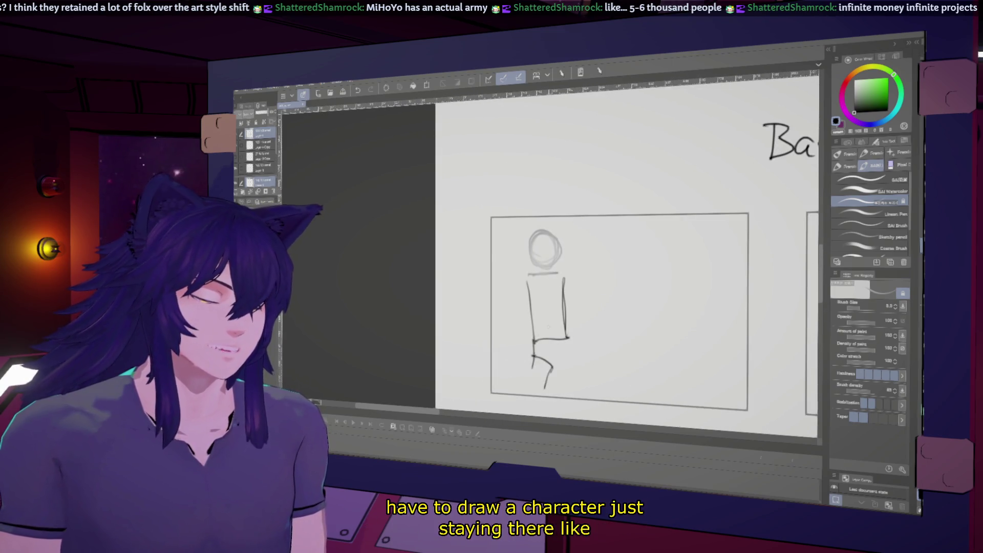
drag(540, 263, 552, 272)
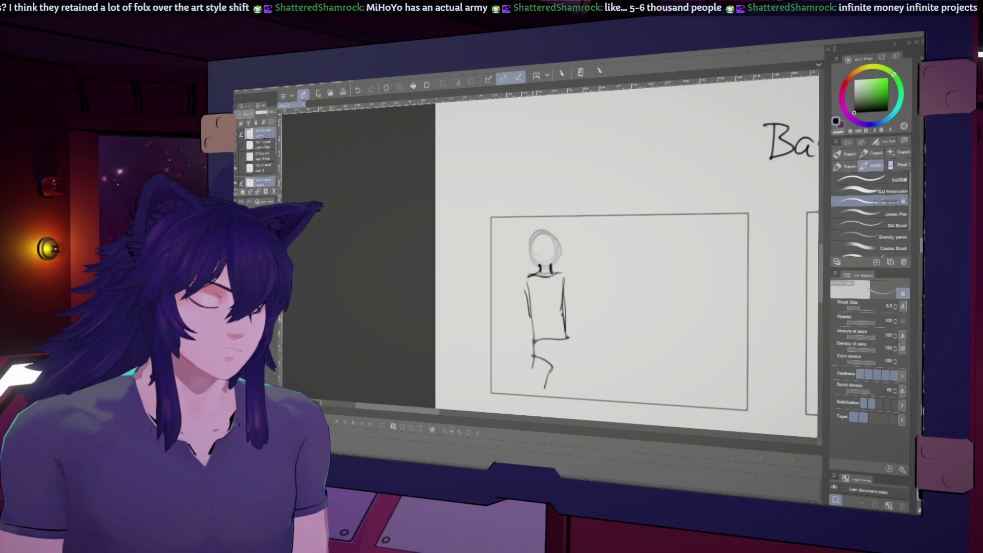
drag(538, 234, 547, 232)
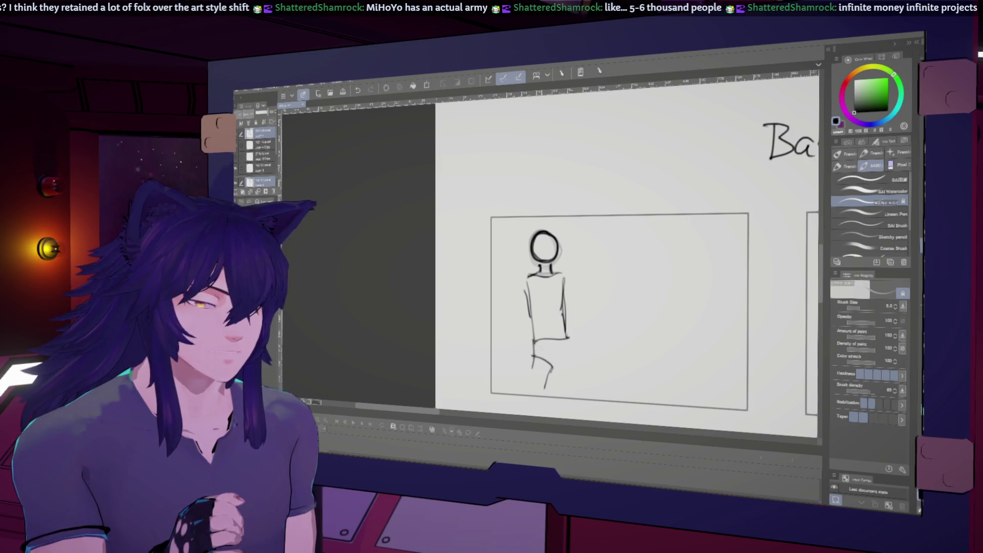
Reshape the legs with an enlarged Liquify brush, then sketch a curve sweeping out from the hips.
key(j)
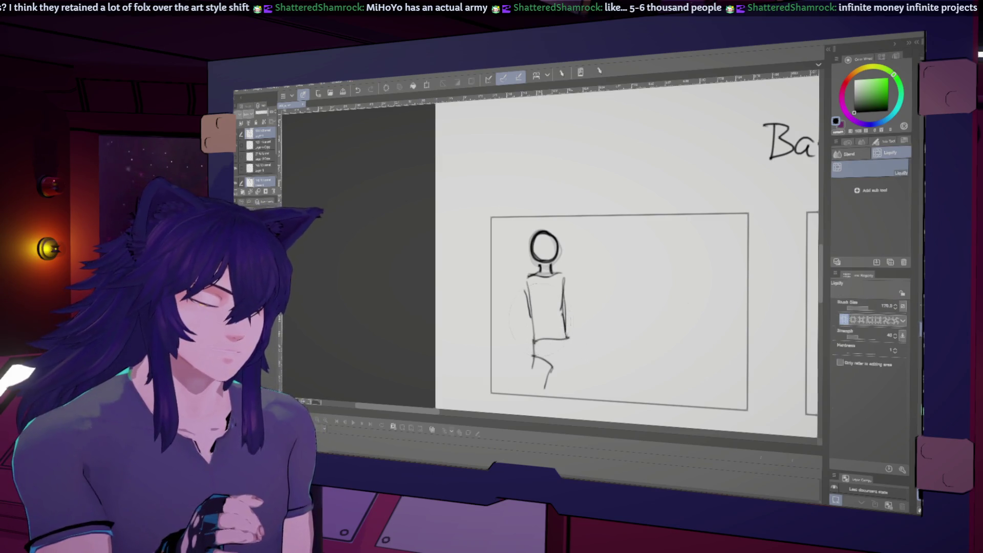
key(bracketright)
key(bracketright)
drag(533, 367, 538, 375)
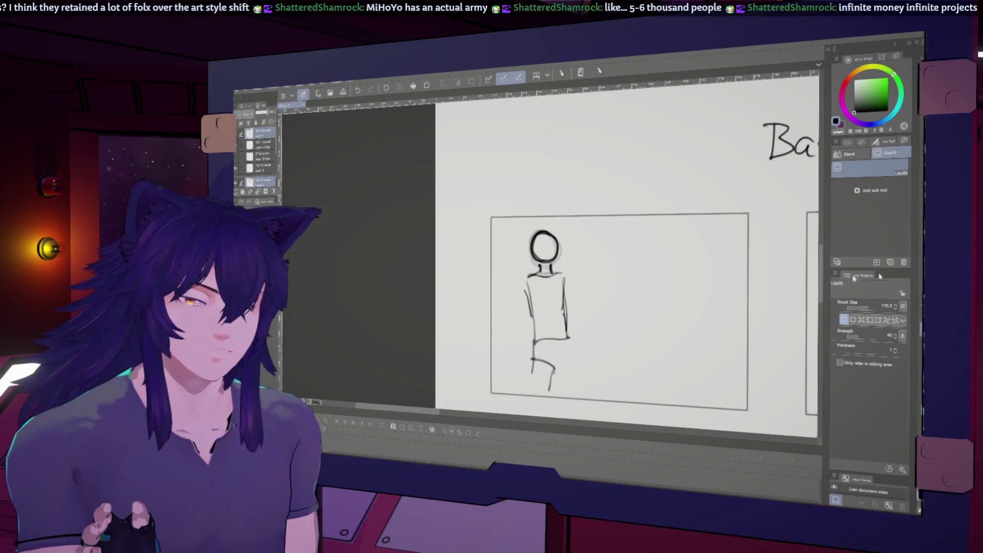
key(p)
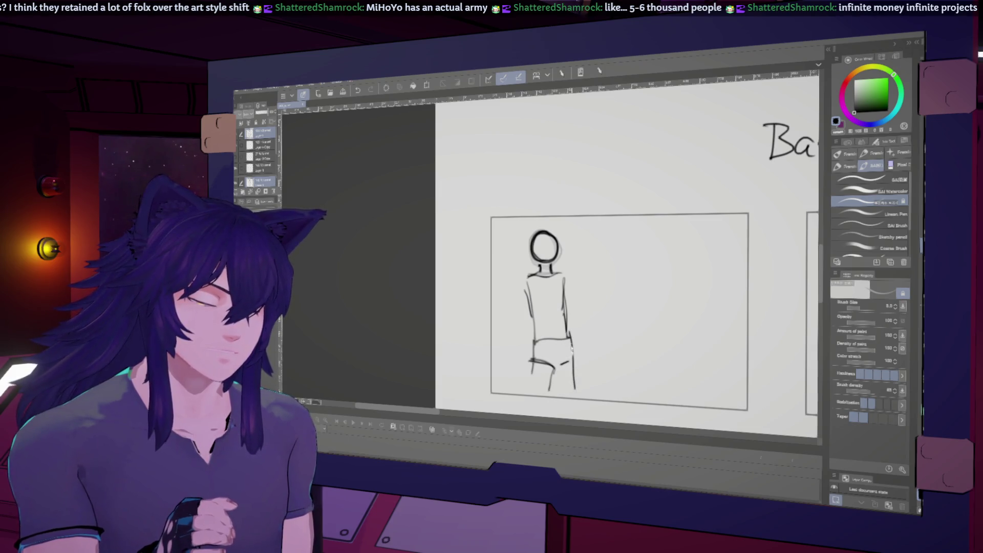
mouse_move(531, 338)
mouse_down()
mouse_move(476, 370)
mouse_move(492, 396)
mouse_up()
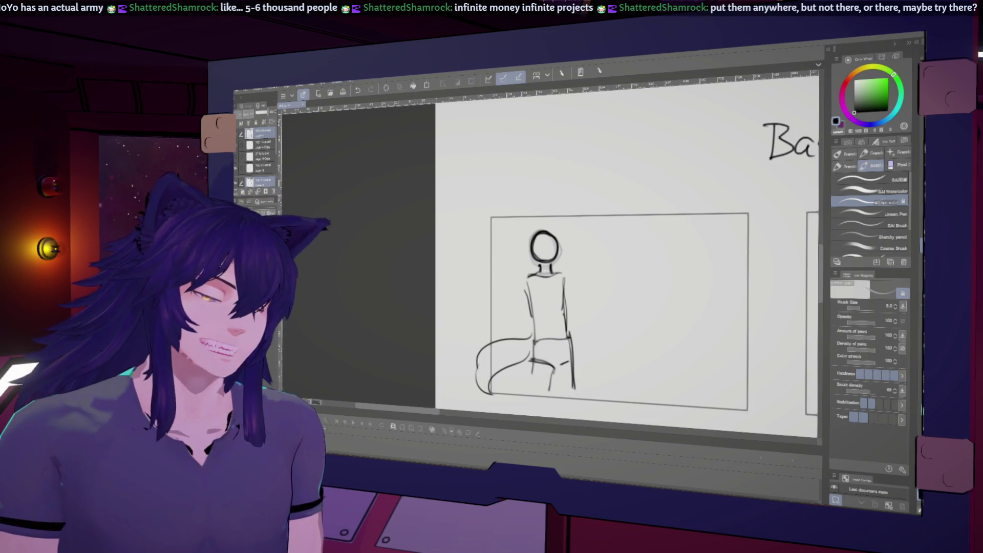
Sketch both arms, checking in mirrored view and redrawing the right-side arm after undoing.
drag(525, 283, 495, 319)
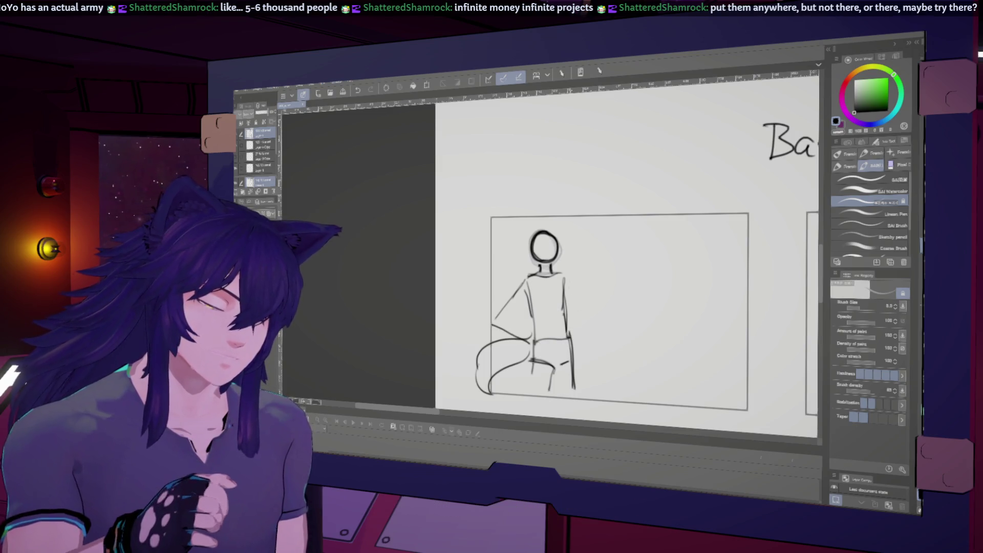
drag(568, 283, 581, 341)
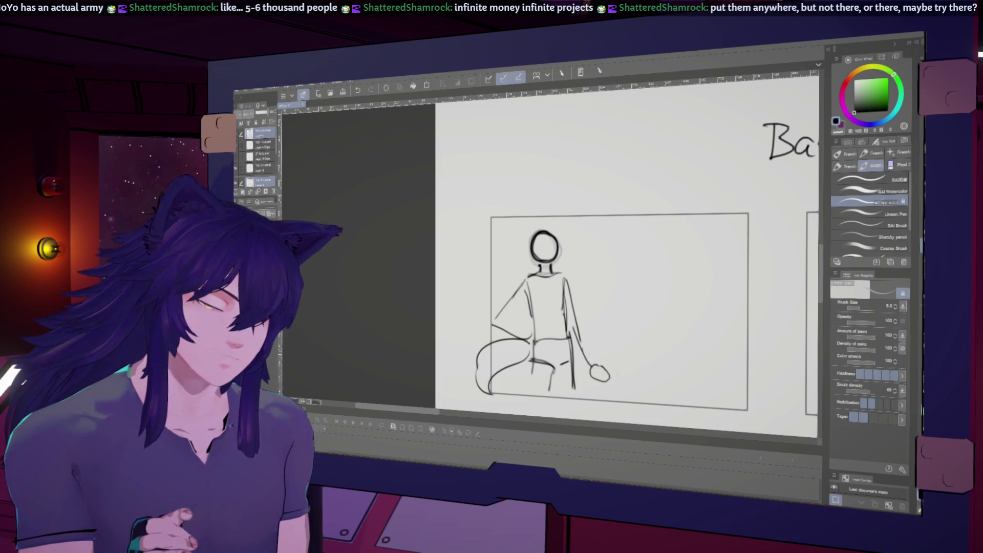
key(h)
key(ctrl+z)
key(h)
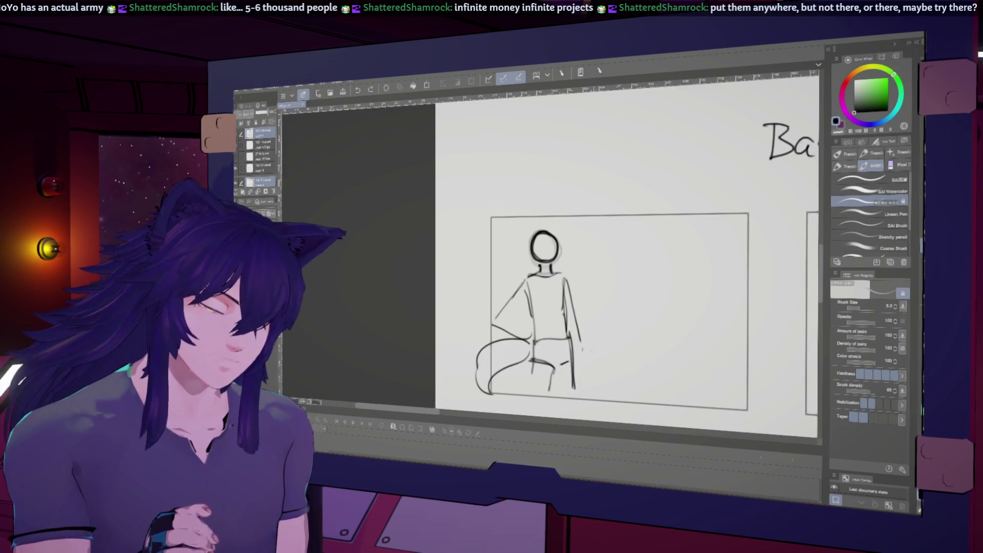
drag(576, 307, 589, 367)
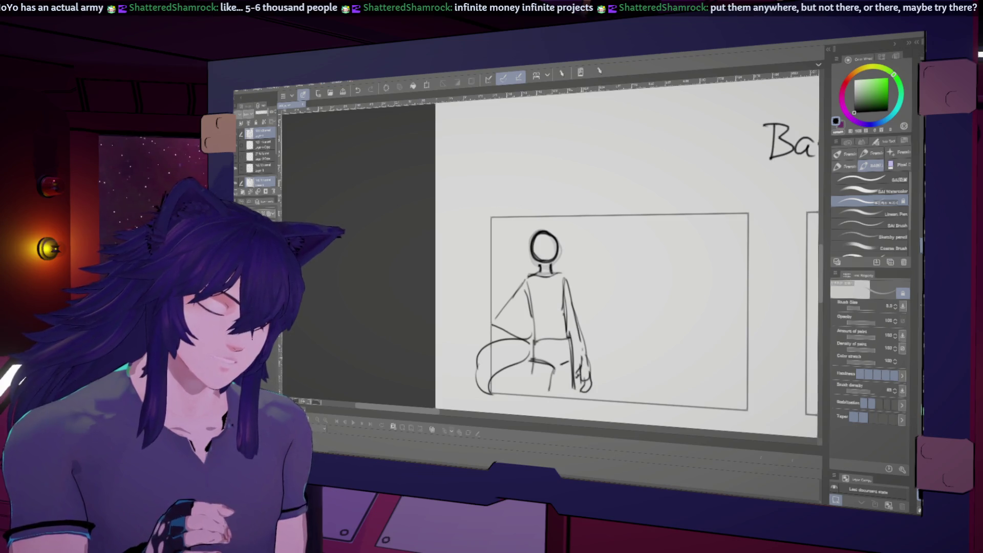
scroll(615, 315, up, 2)
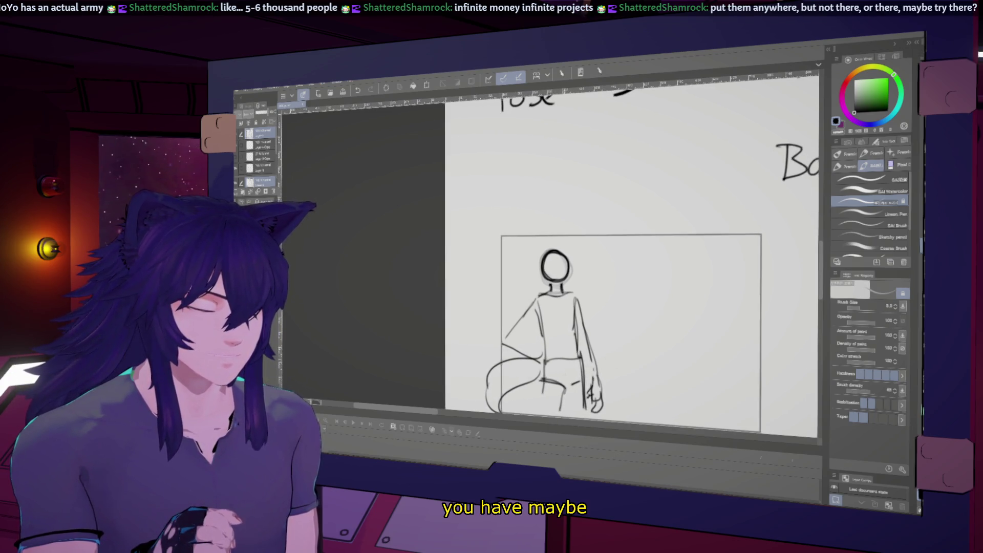
scroll(630, 330, down, 1)
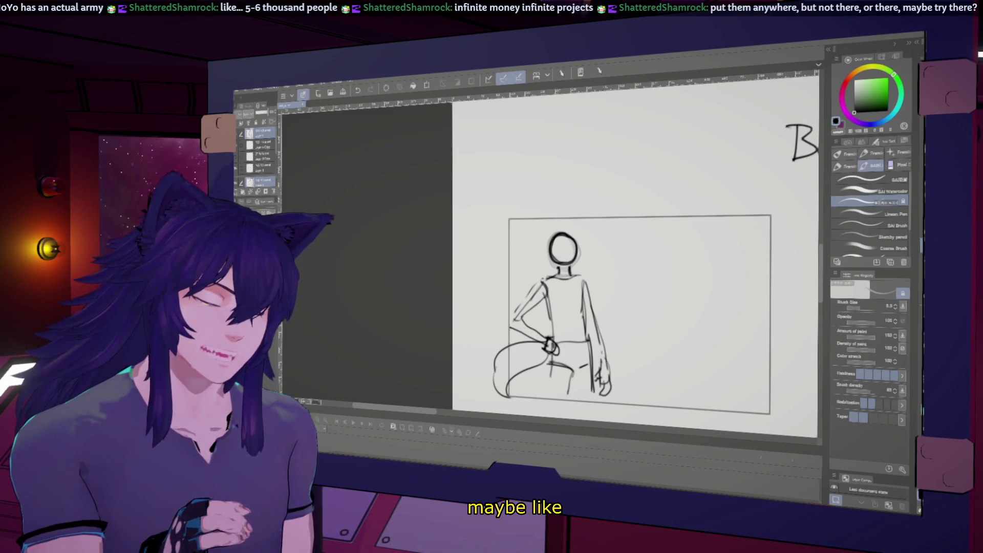
Sketch a bent arm with its hand resting on the hip, then pan to review the frames.
drag(548, 341, 556, 351)
drag(511, 319, 525, 337)
drag(638, 307, 506, 290)
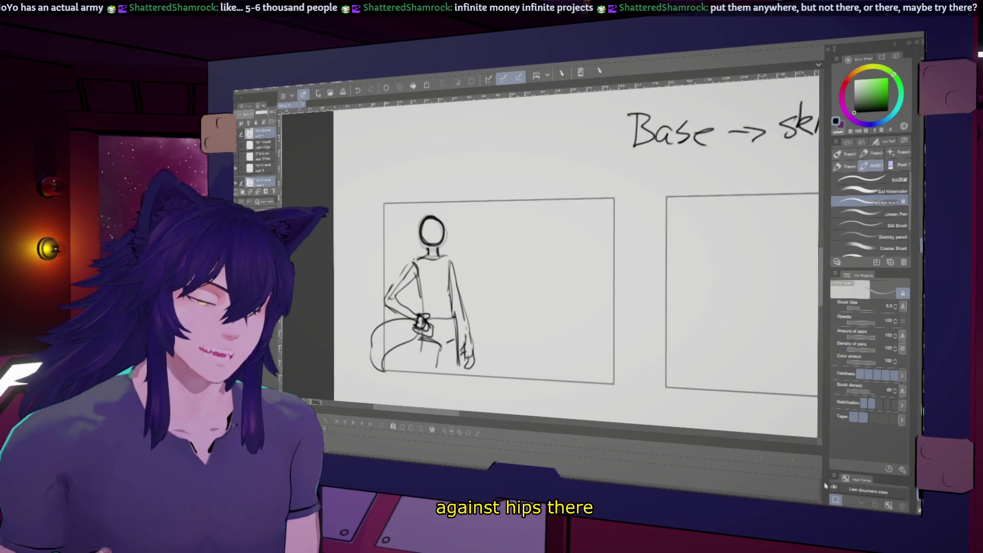
scroll(553, 261, down, 2)
scroll(552, 260, down, 2)
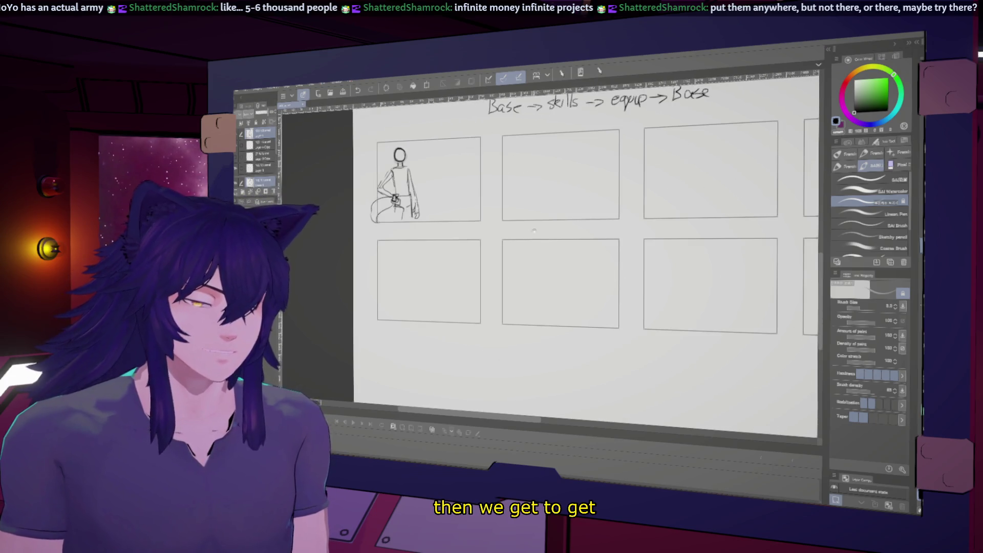
mouse_move(552, 261)
mouse_down()
mouse_move(541, 288)
mouse_move(567, 267)
mouse_up()
scroll(542, 276, up, 1)
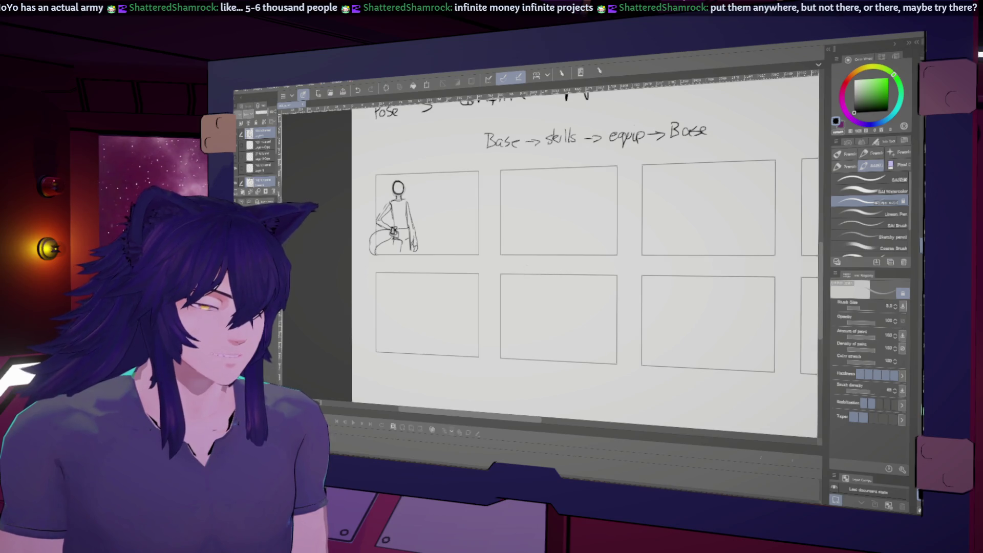
scroll(564, 269, up, 2)
scroll(565, 269, up, 1)
scroll(565, 269, up, 1)
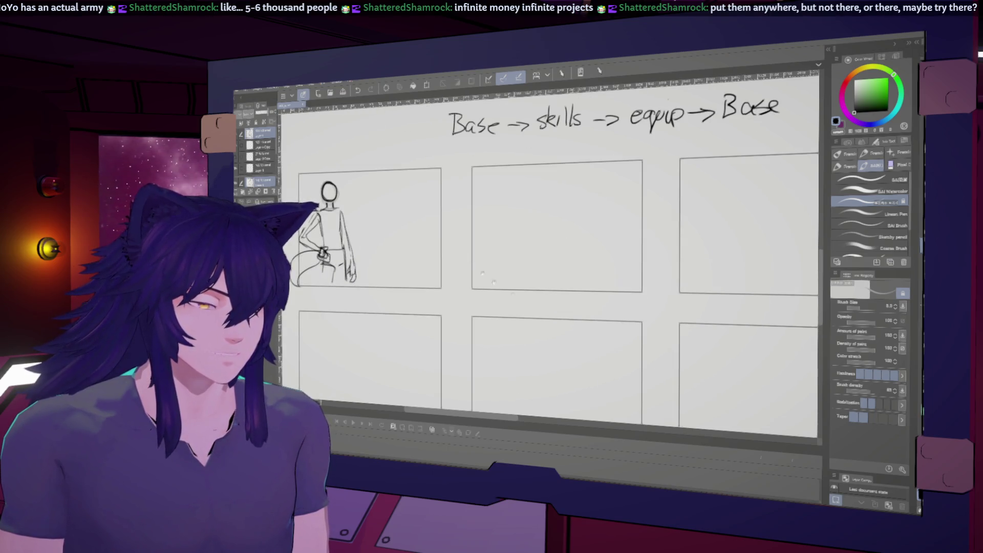
scroll(565, 269, up, 1)
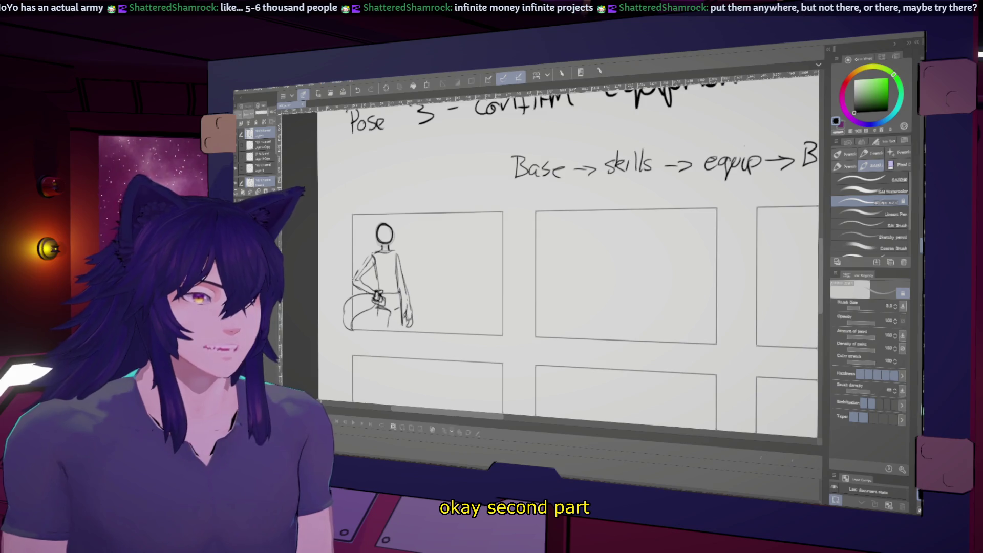
Draw a long gesture body line in the second frame with a head circle on top.
drag(607, 223, 575, 339)
drag(604, 223, 597, 269)
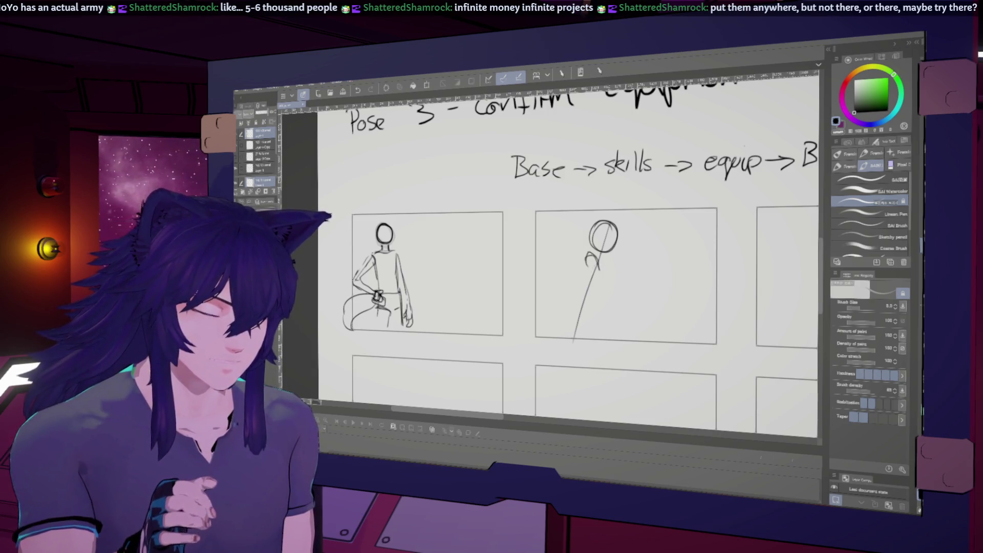
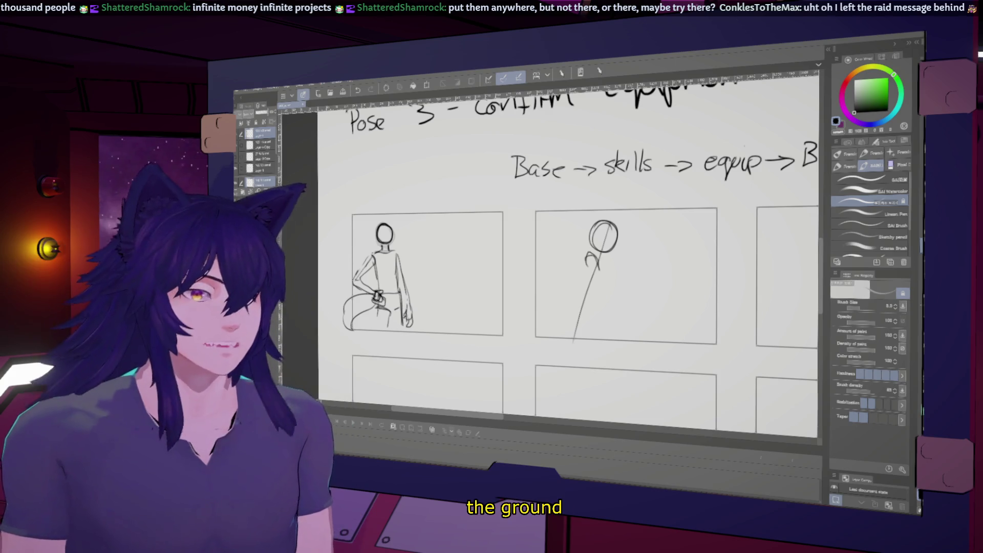
scroll(568, 261, up, 2)
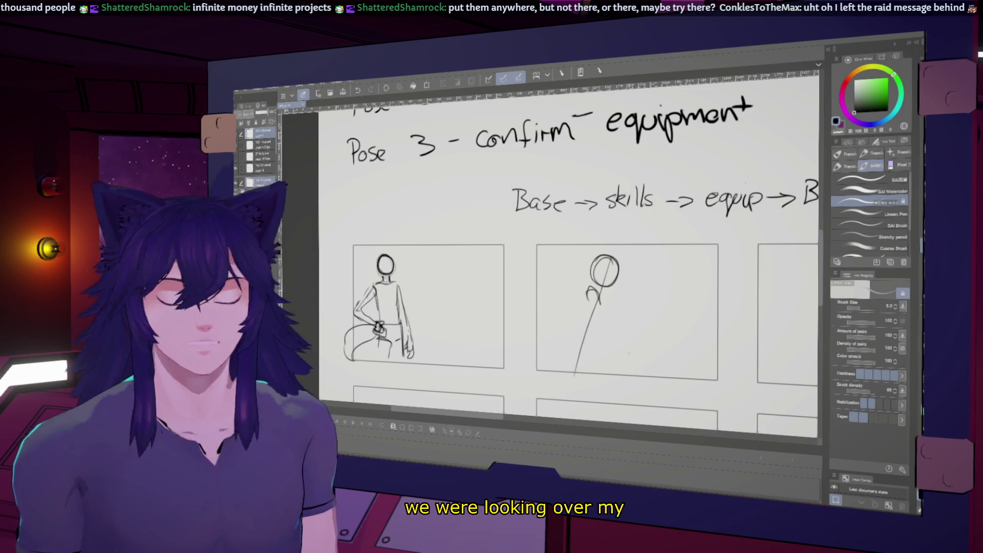
Discard a trial arm stroke and erase the second figure's long diagonal body line.
drag(596, 290, 565, 358)
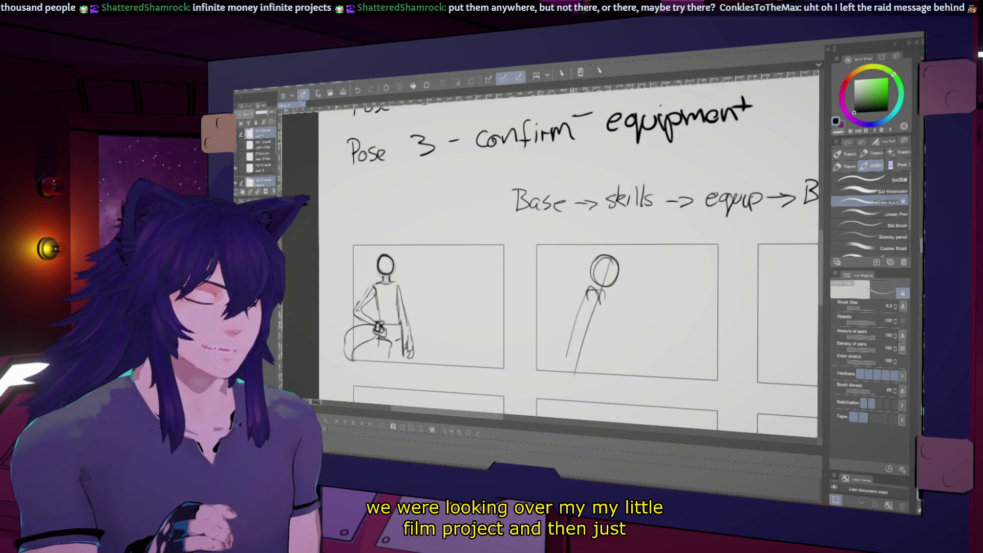
key(ctrl+z)
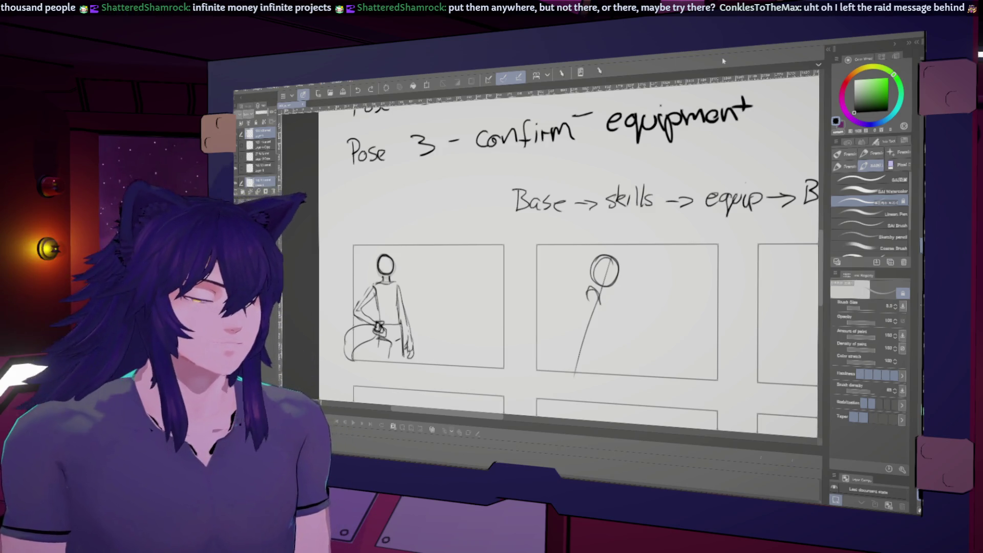
drag(596, 300, 564, 376)
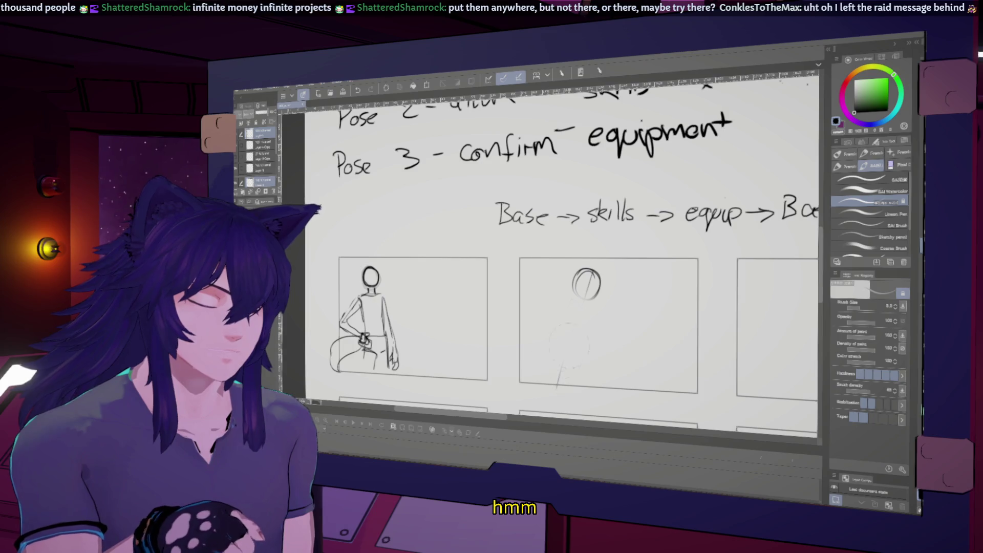
drag(584, 323, 582, 327)
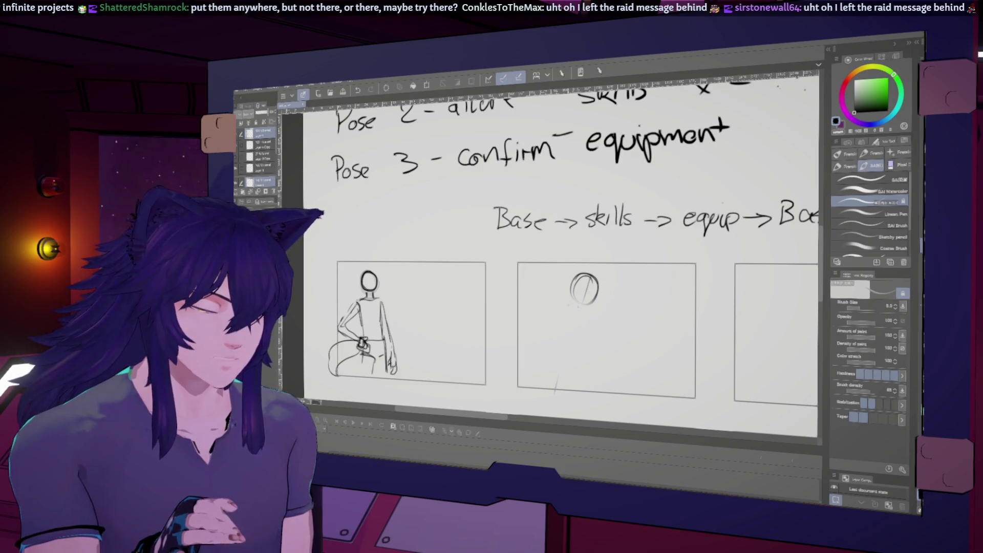
Sketch two upright torso lines for the second figure and mirror the canvas to check.
drag(587, 315, 580, 370)
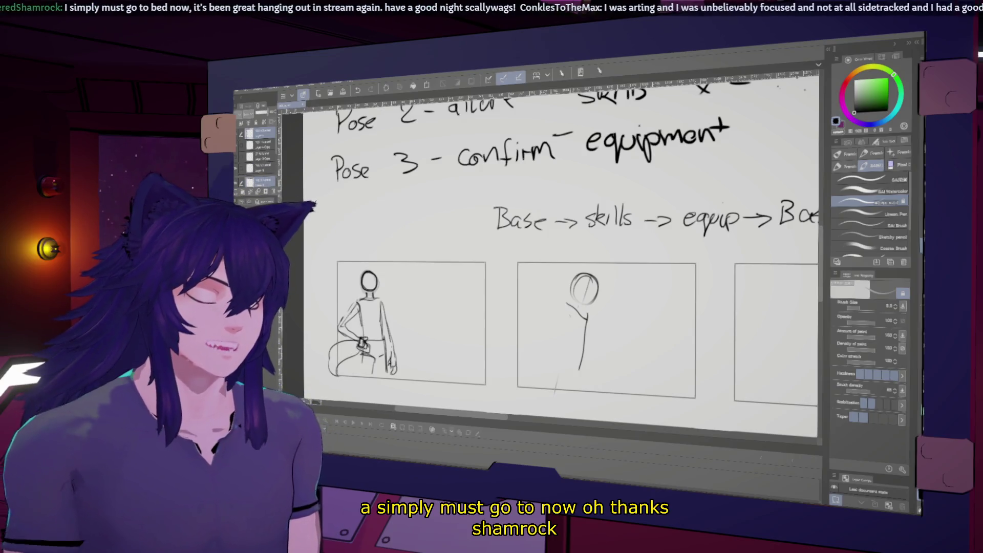
drag(568, 305, 567, 355)
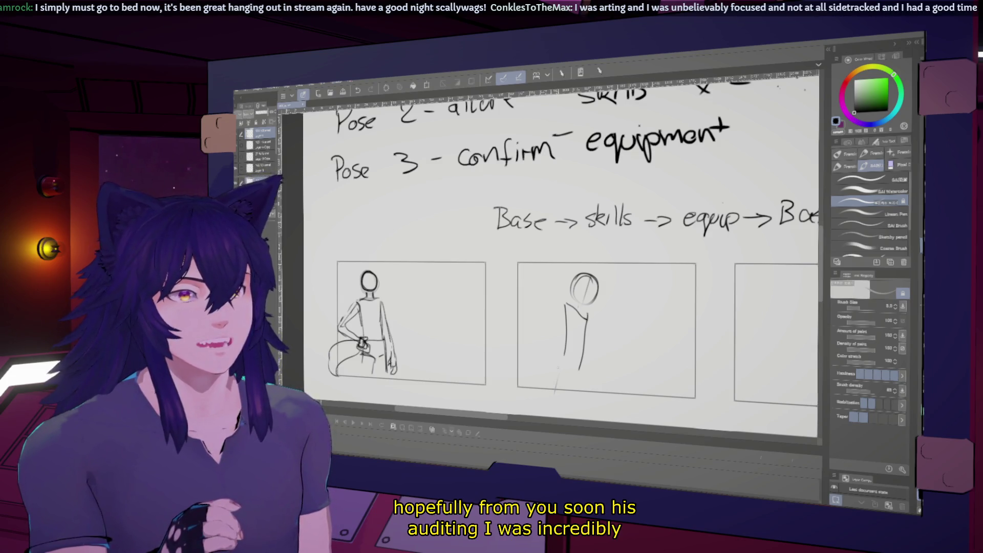
key(h)
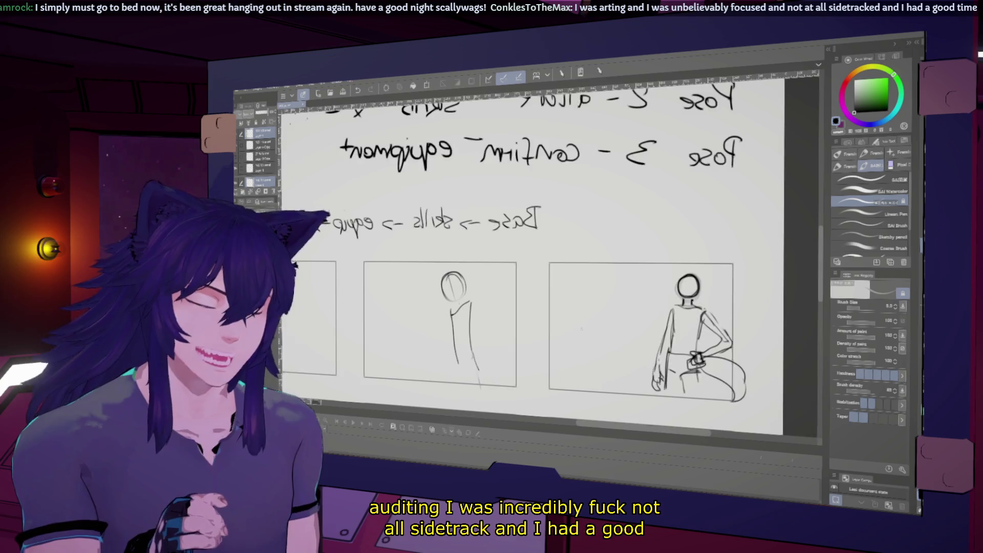
Lasso the second figure's head and nudge it left and up, then return to the pencil.
key(h)
key(m)
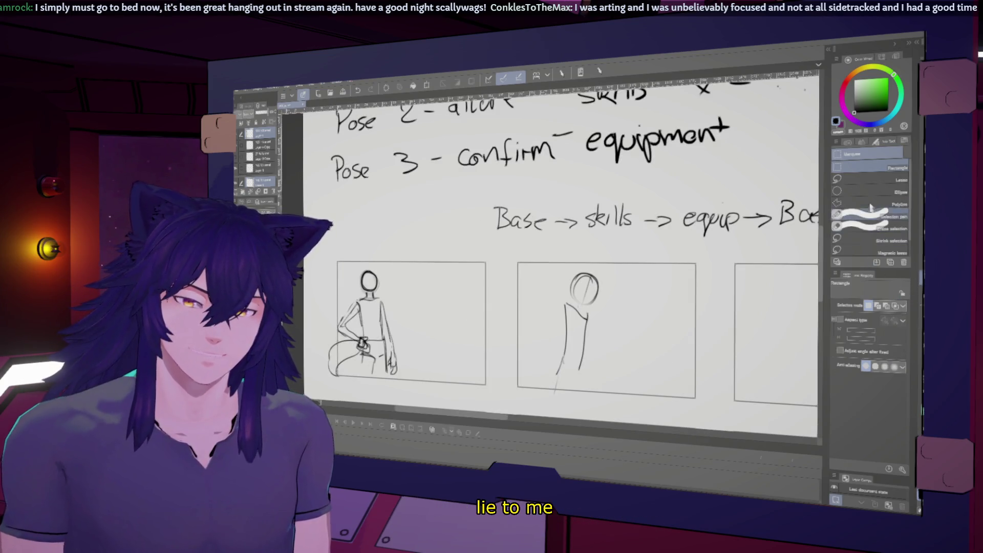
drag(584, 268, 576, 283)
key(k)
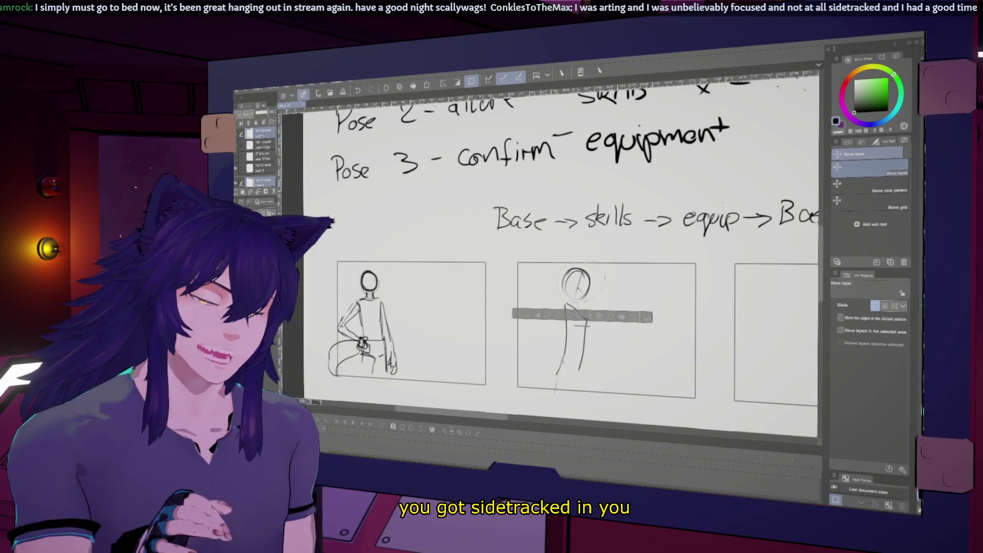
key(ctrl+d)
key(p)
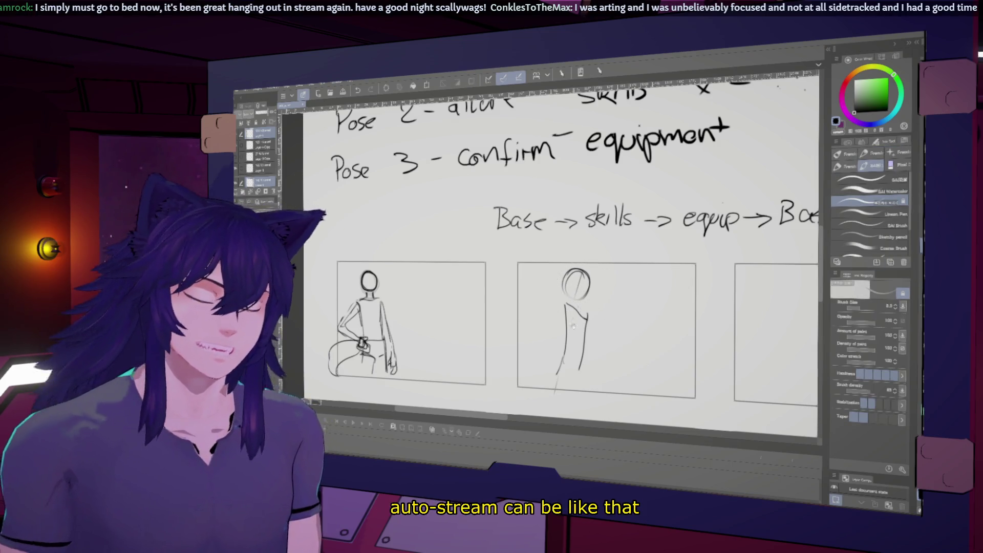
Undo the diagonal arm stroke and flip the canvas back and forth to judge the pose.
key(ctrl+z)
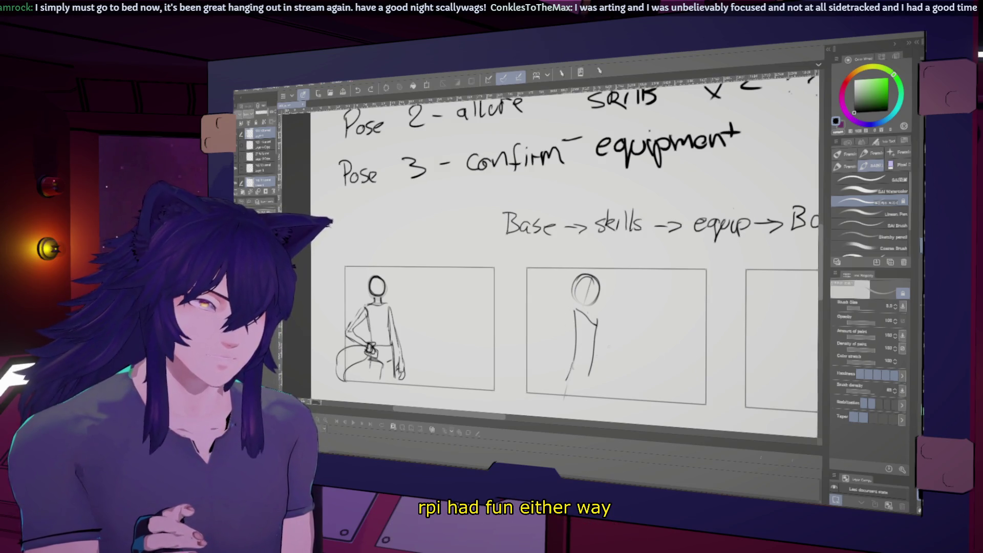
key(h)
key(h)
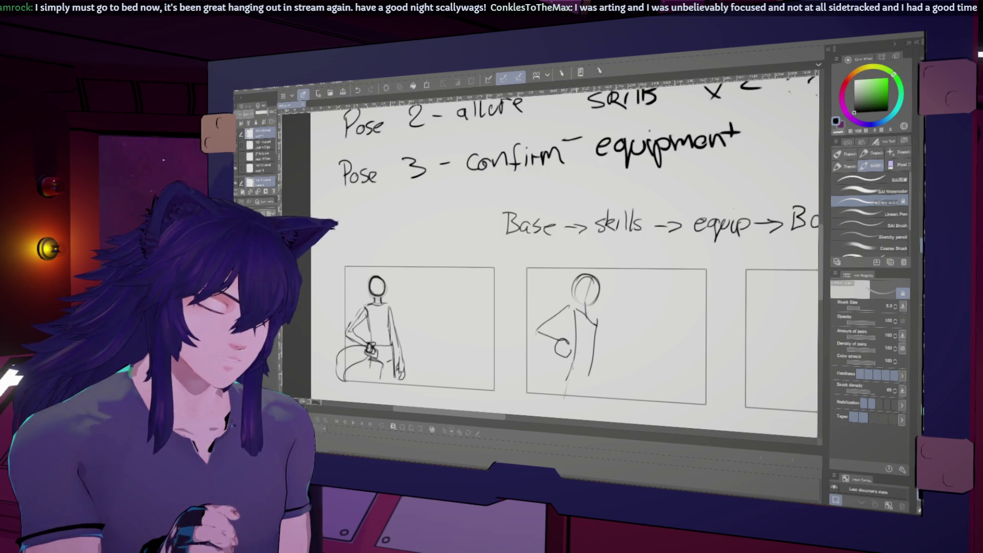
key(h)
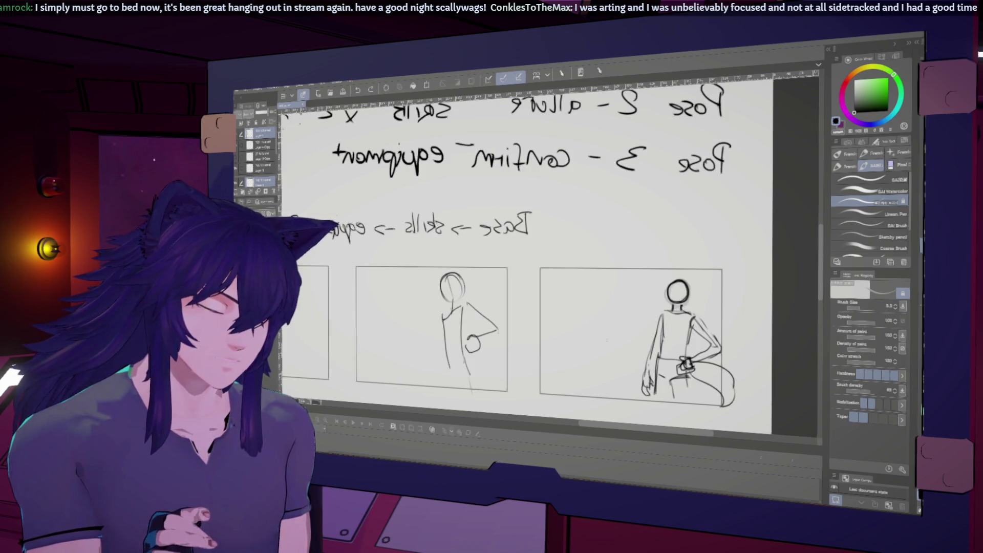
key(h)
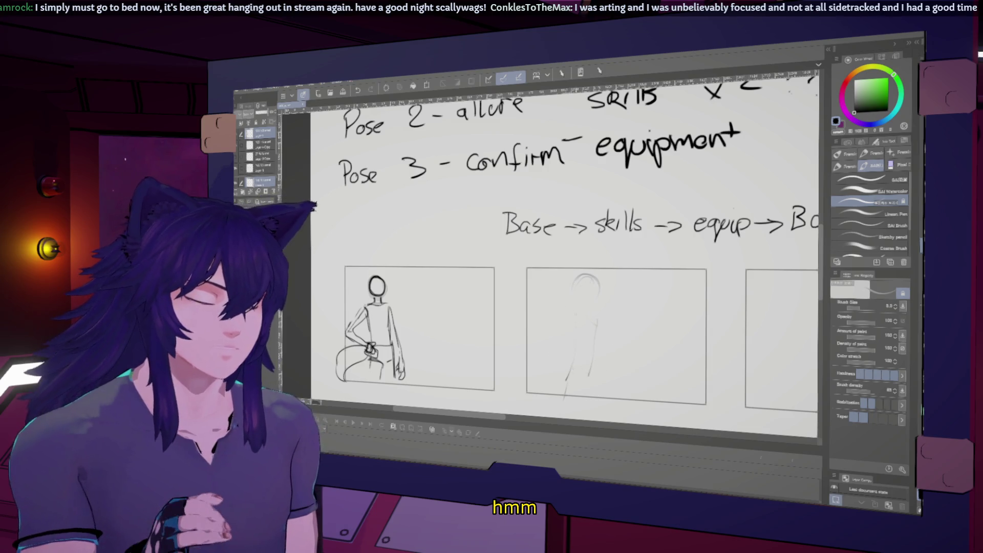
Sketch the shoulder line and darken the head outline over the faded rough, undoing stray strokes.
drag(566, 323, 594, 326)
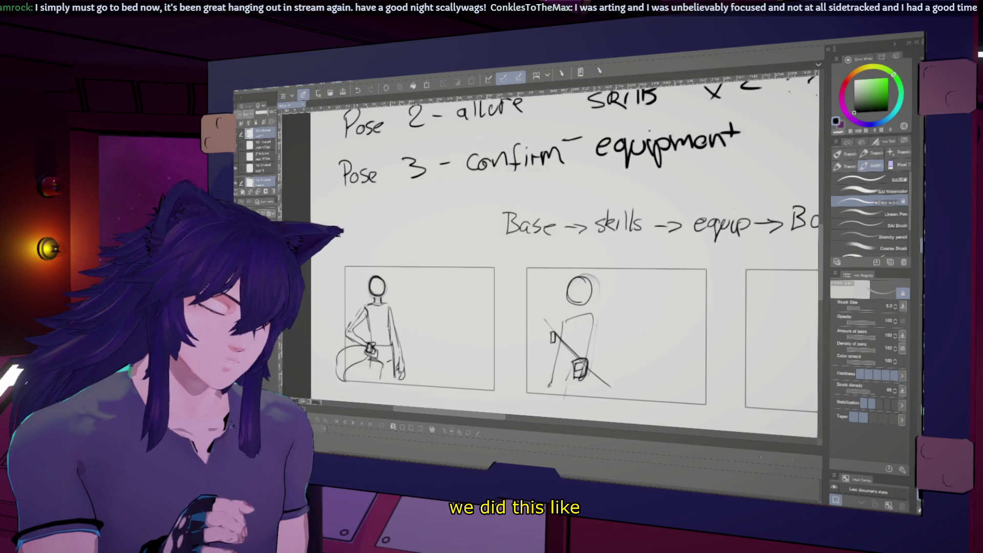
key(ctrl+z)
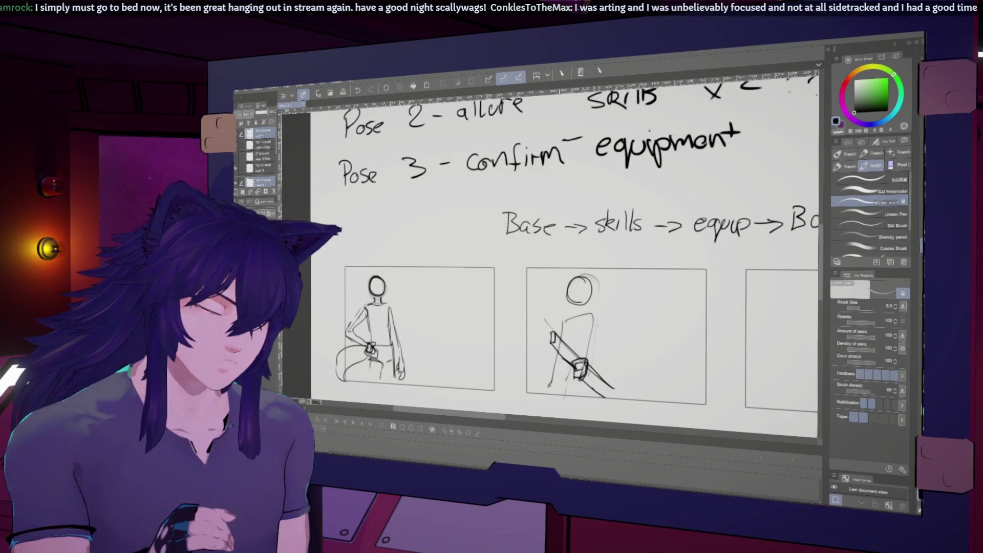
drag(580, 277, 572, 301)
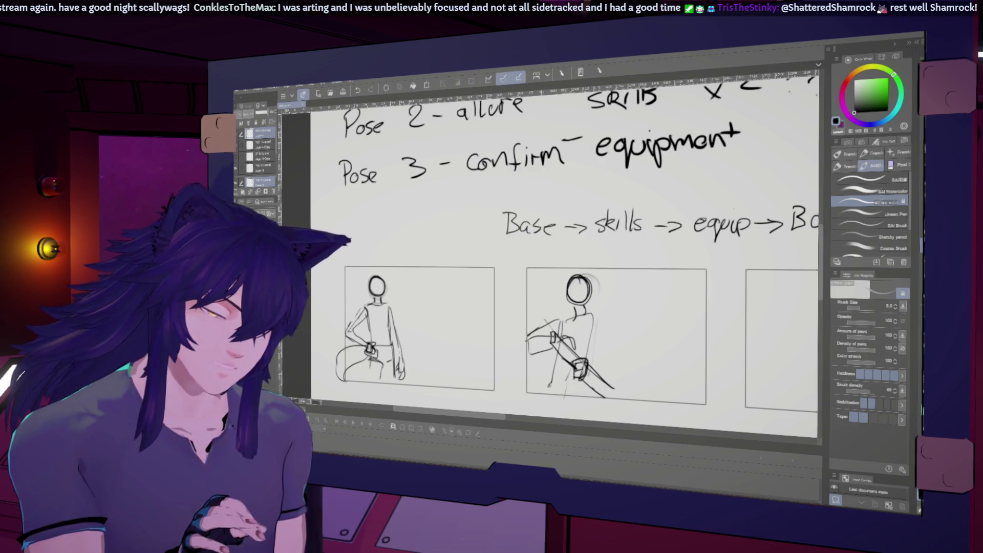
key(ctrl+z)
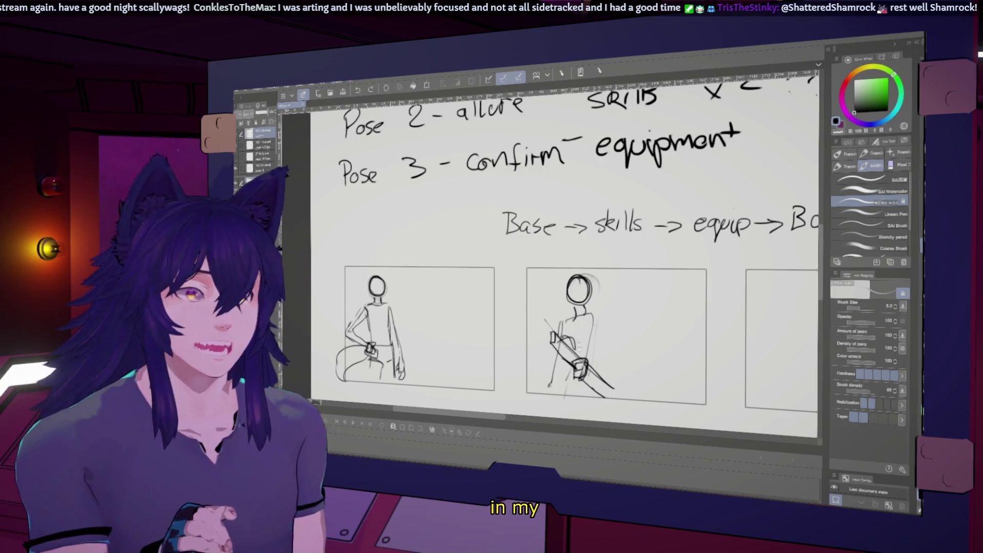
scroll(565, 262, up, 2)
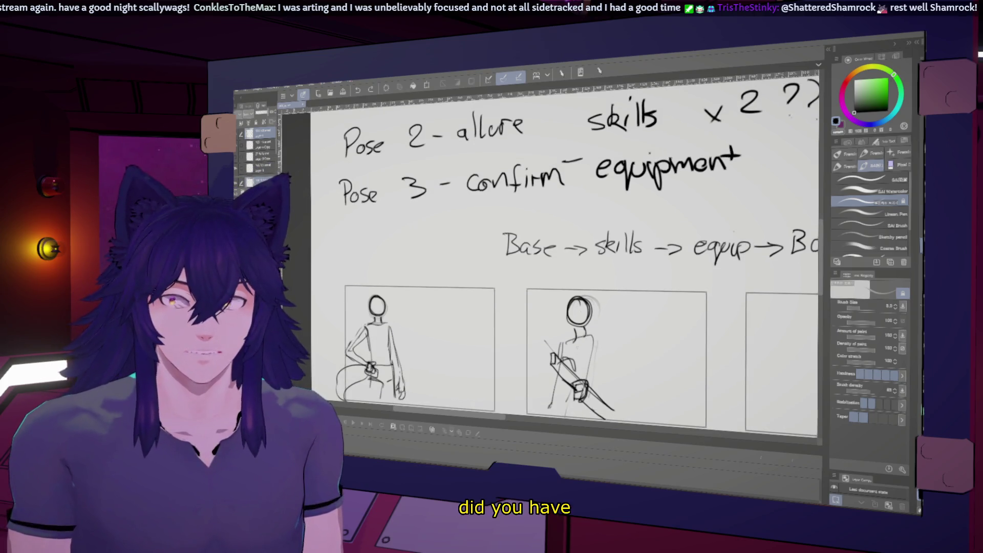
scroll(565, 261, down, 1)
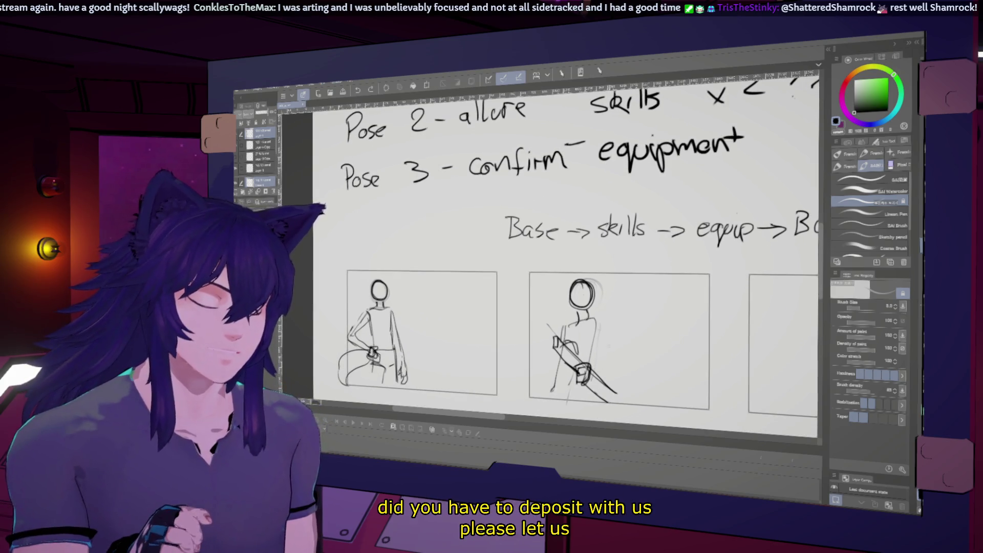
key(m)
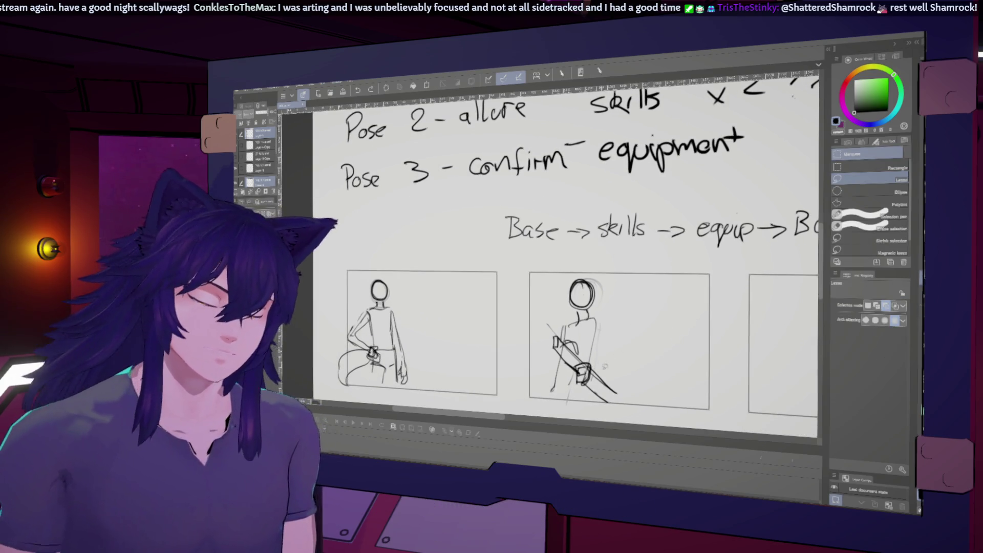
Delete the sword and arm from the middle figure, add a short neck line, then bring up the browser.
drag(552, 329, 608, 393)
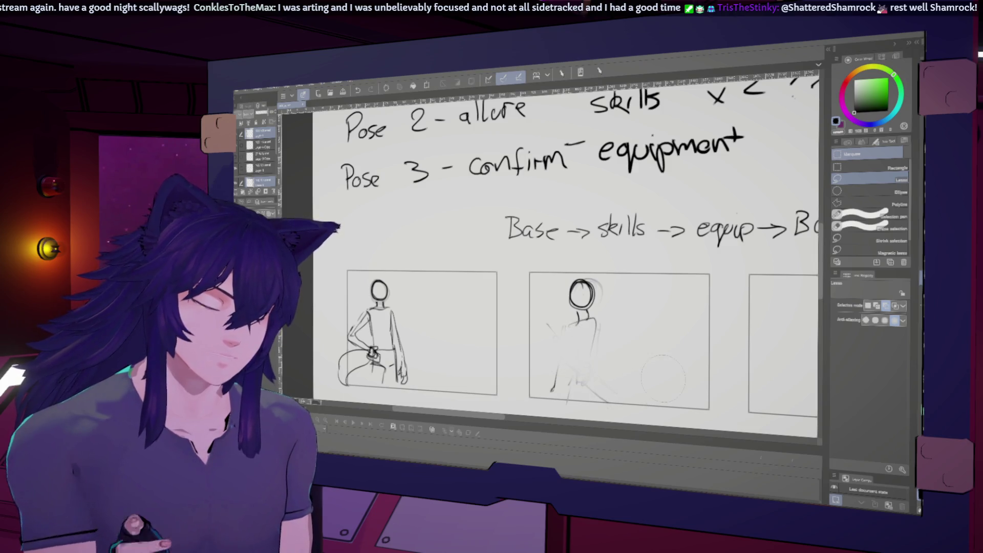
key(b)
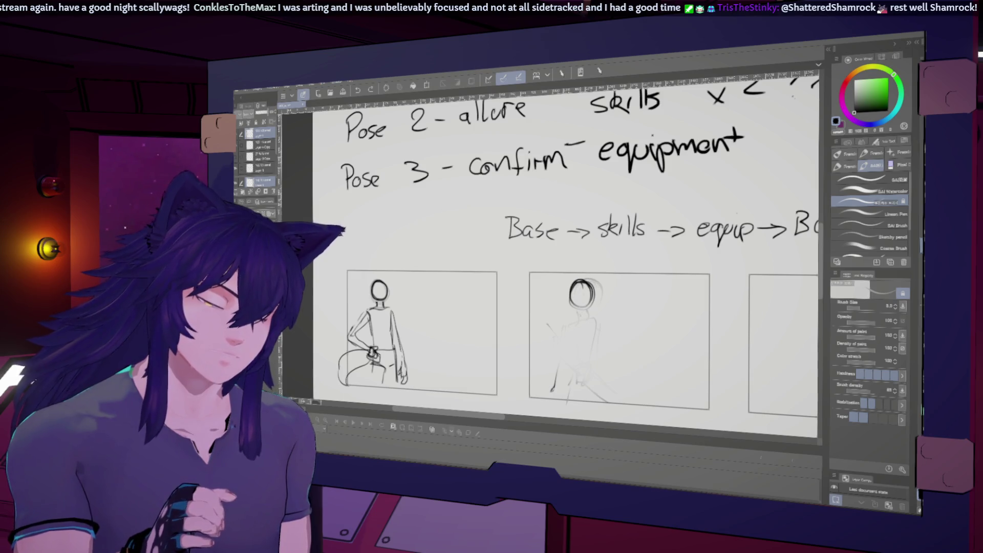
mouse_move(581, 305)
mouse_down()
mouse_move(566, 325)
mouse_move(596, 315)
mouse_up()
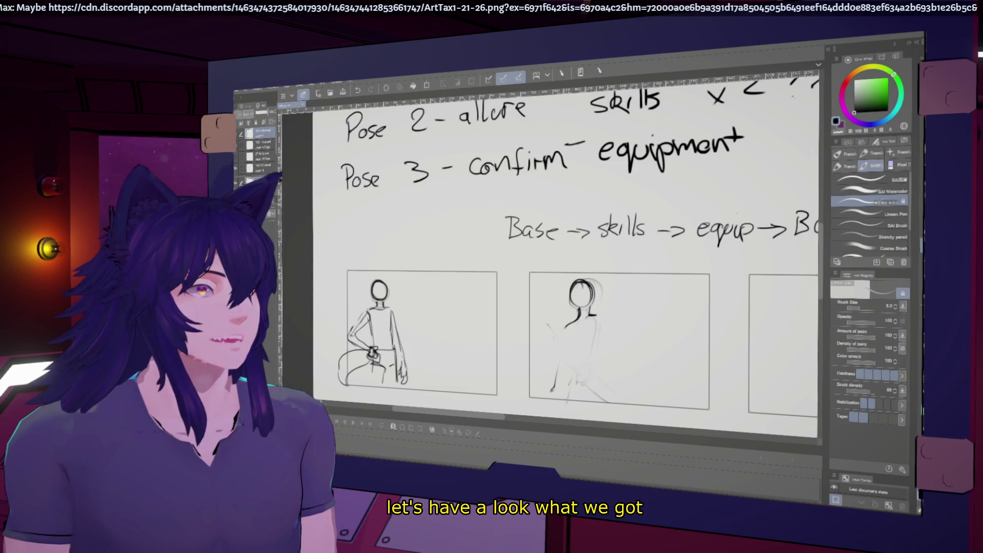
key(alt+Tab)
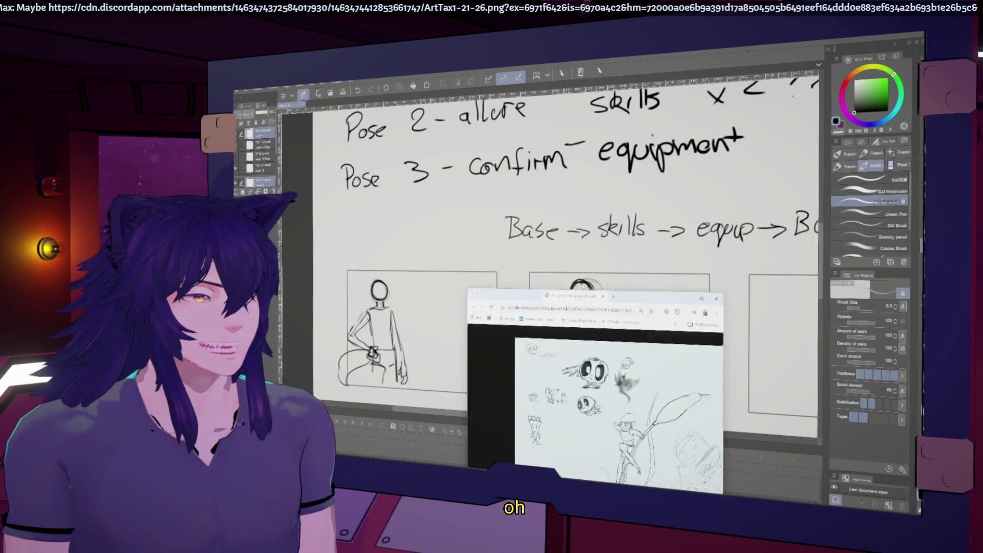
Zoom in and out on the shared sketch image to study the frog, scribbles and panda.
key(ctrl+plus)
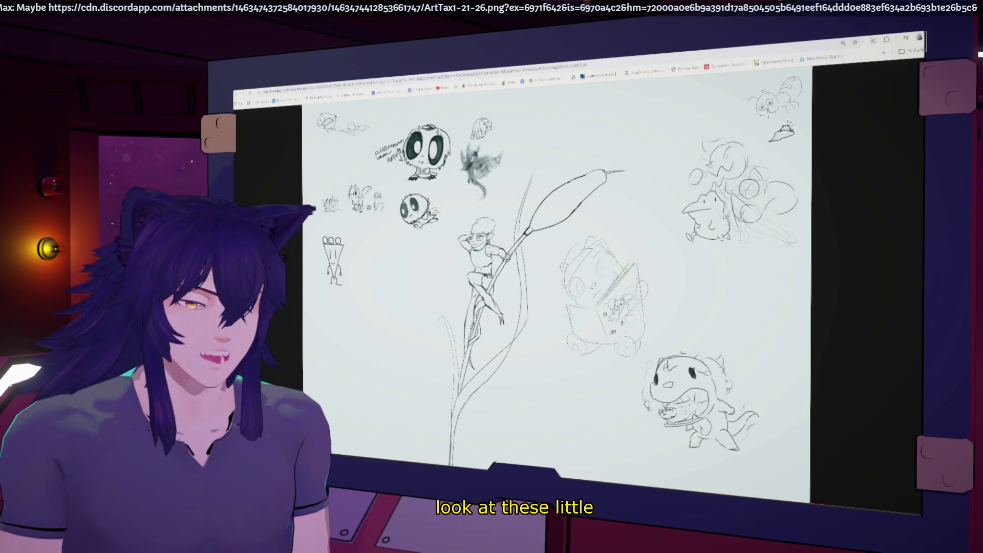
key(ctrl+plus)
key(ctrl+0)
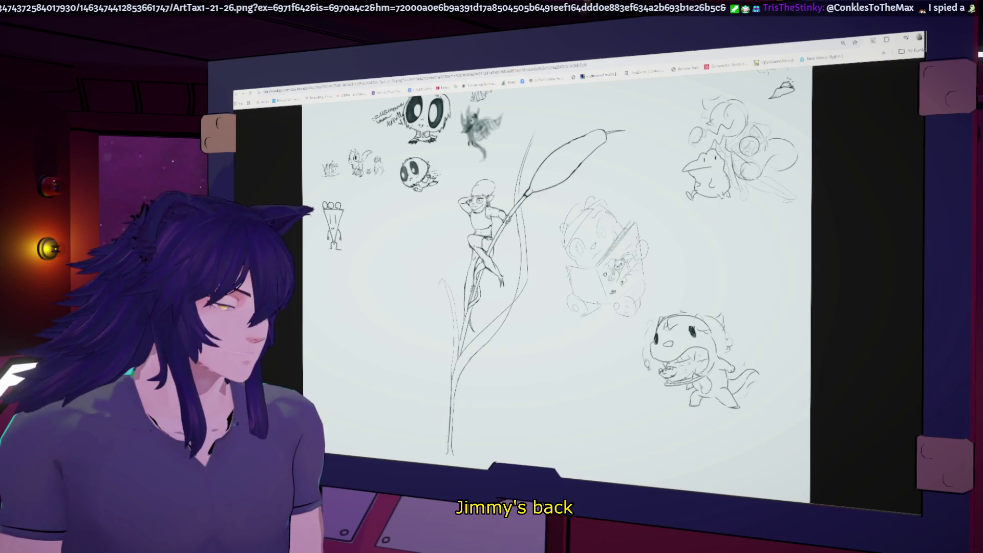
key(ctrl+plus)
scroll(577, 284, down, 5)
scroll(577, 285, left, 5)
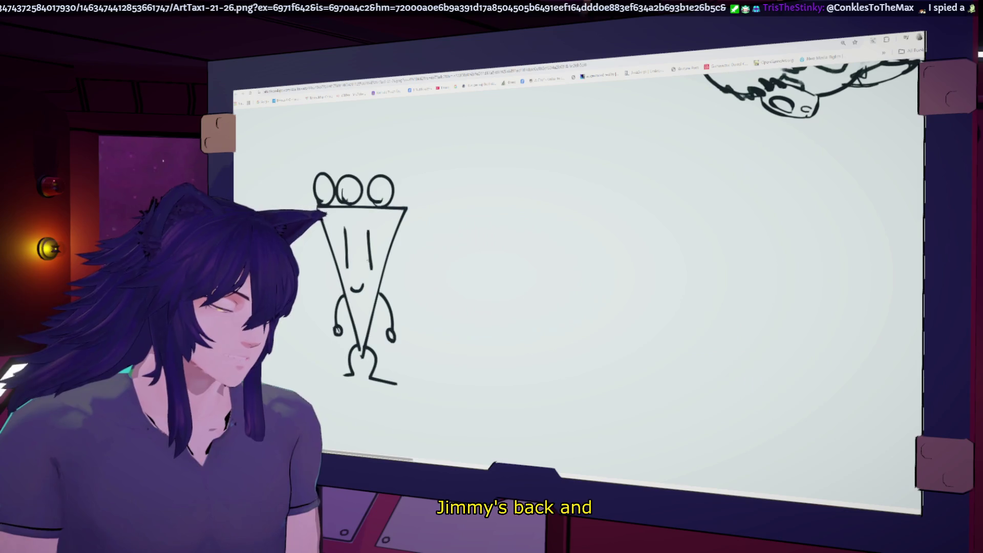
key(ctrl+0)
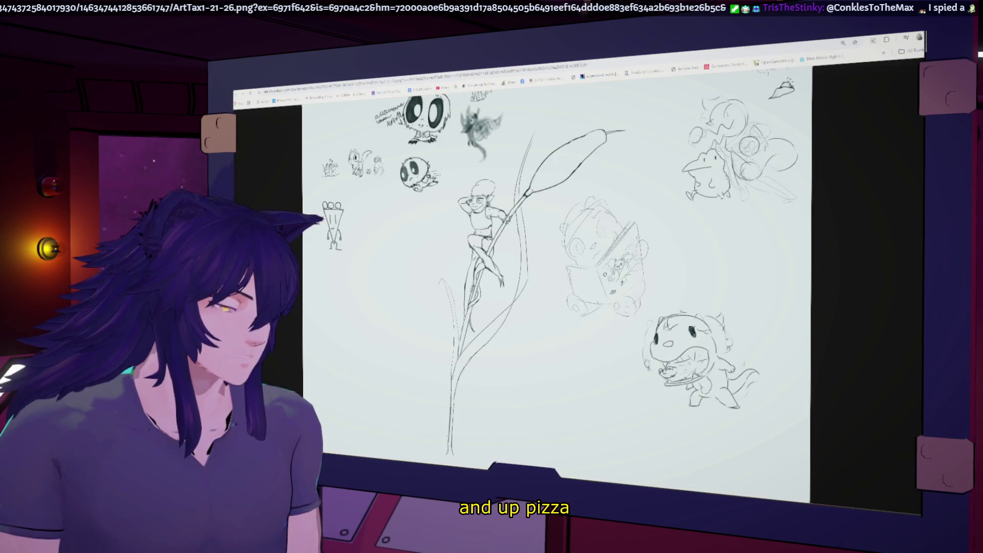
key(ctrl+plus)
scroll(576, 284, down, 3)
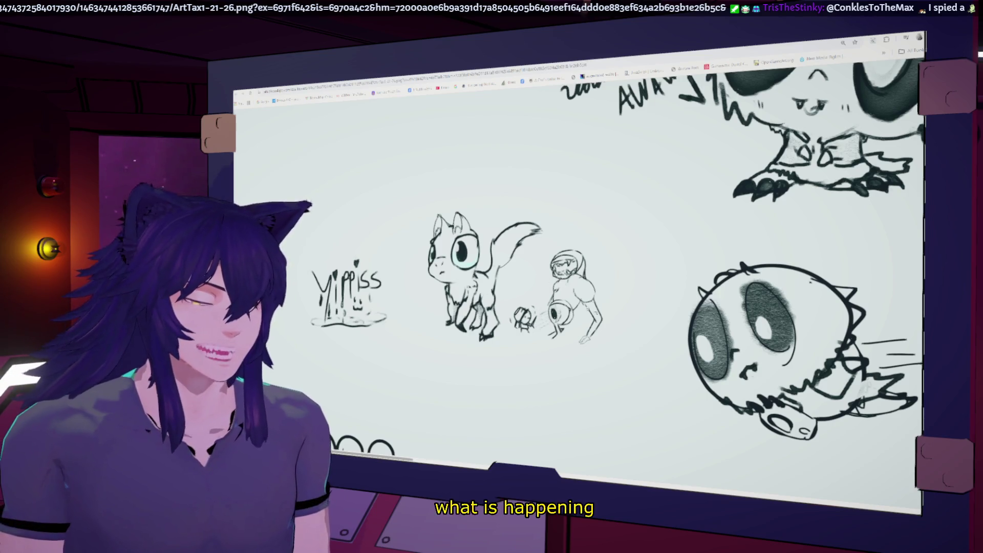
Page through two more sketch images, then return to the storyboard in Clip Studio Paint.
key(ctrl+Tab)
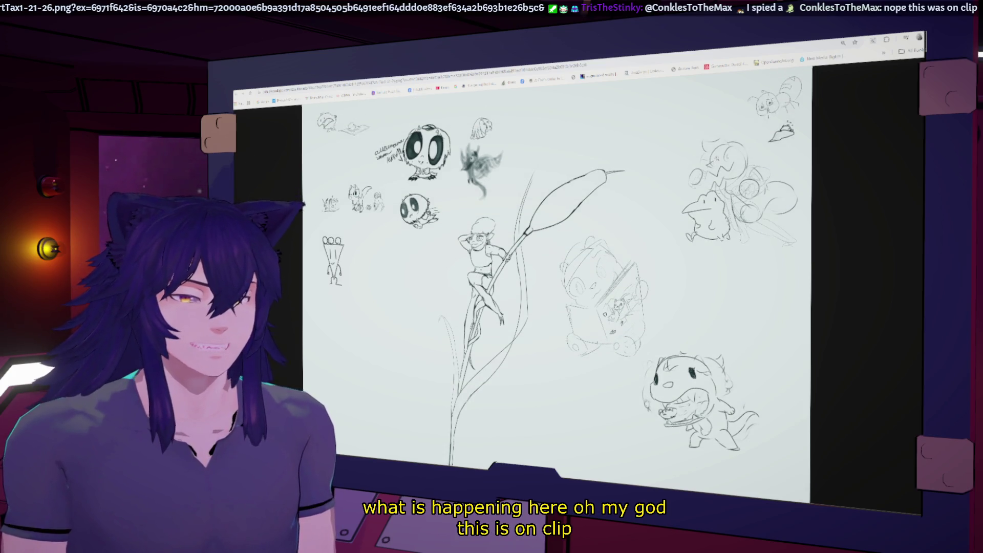
key(ctrl+Tab)
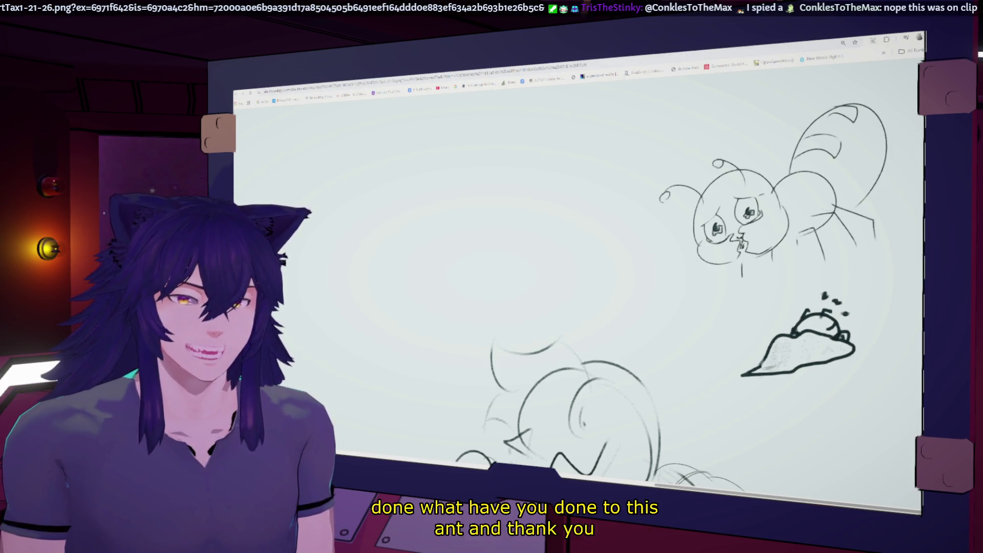
key(alt+Tab)
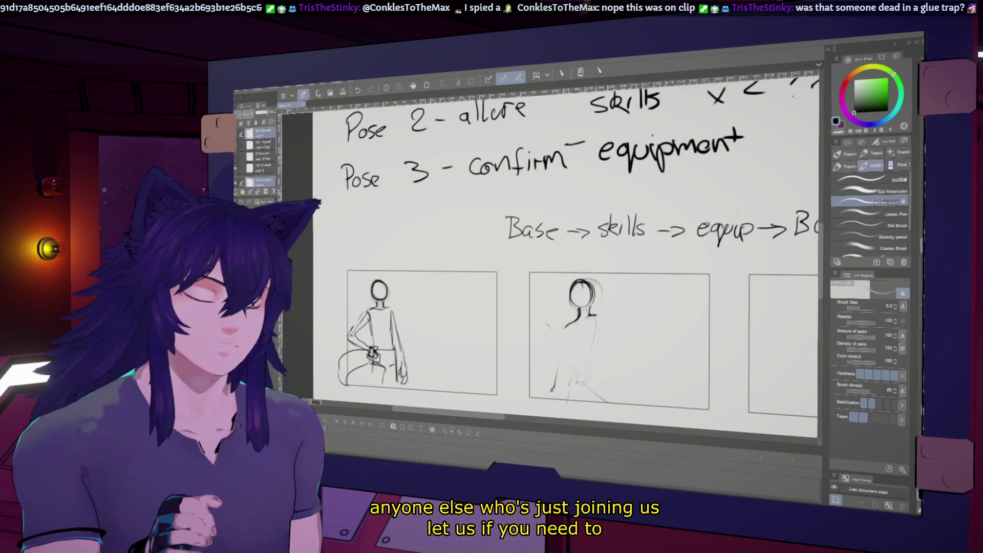
Sketch the second figure's side, legs and shoulder, undoing an unwanted side stroke.
mouse_move(599, 316)
mouse_down()
mouse_move(587, 381)
mouse_move(555, 393)
mouse_up()
drag(582, 380, 588, 397)
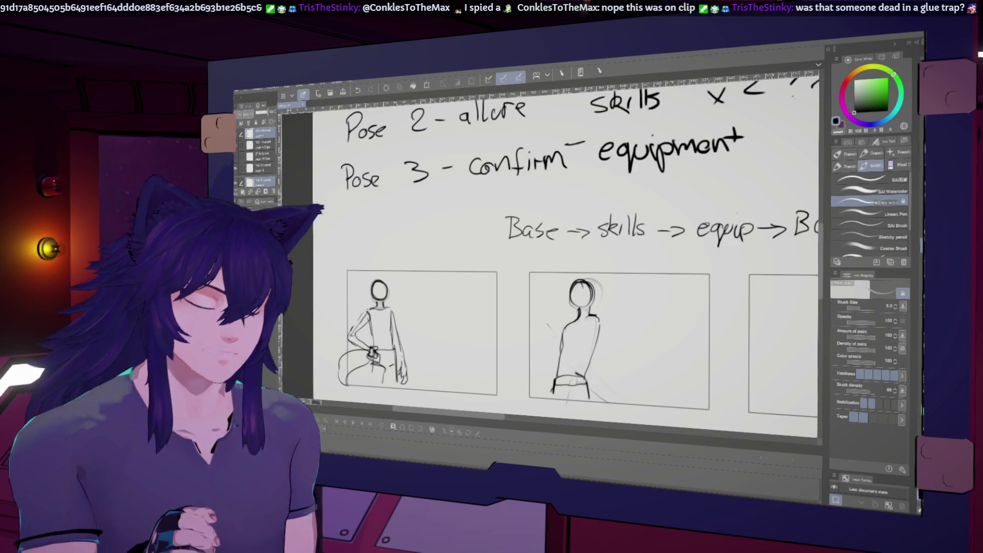
drag(598, 352, 601, 370)
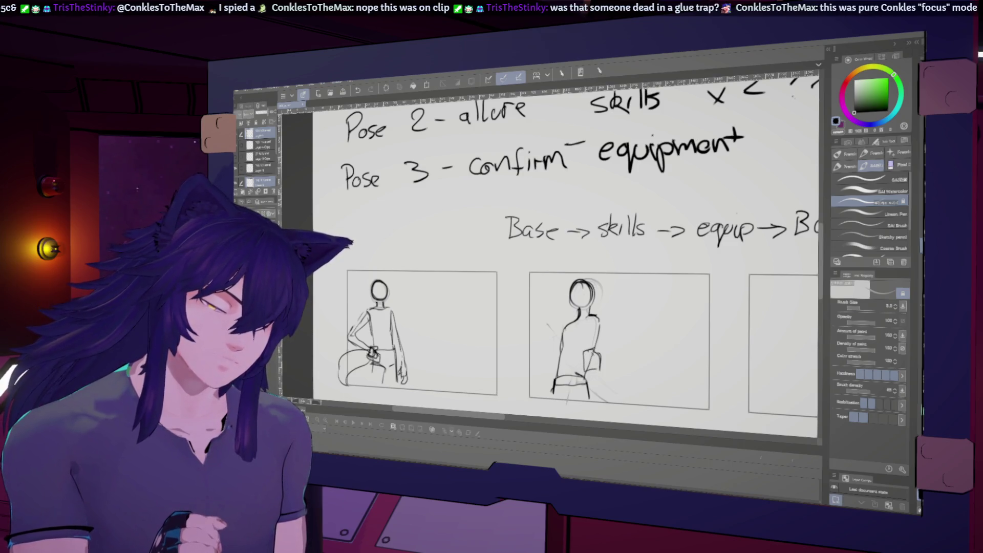
key(ctrl+z)
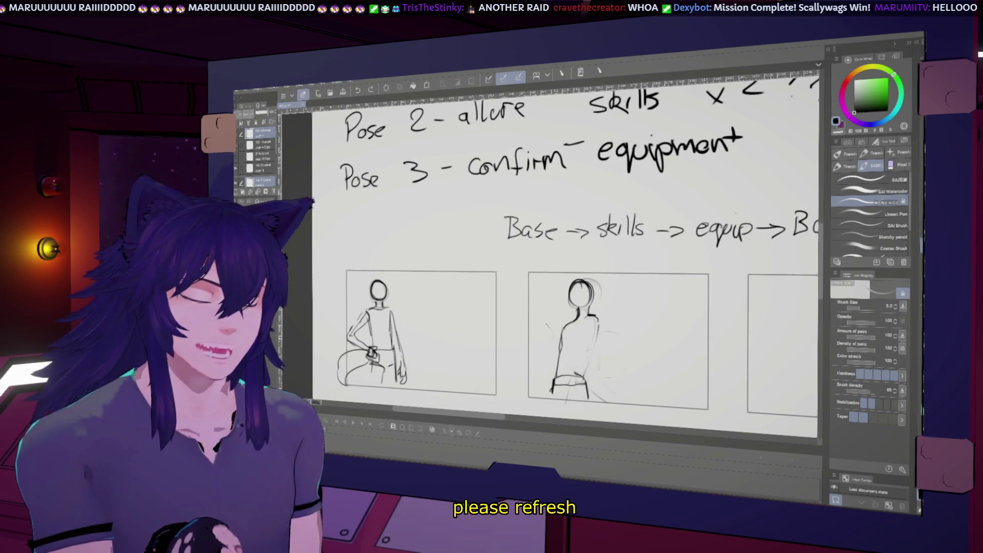
drag(591, 314, 597, 336)
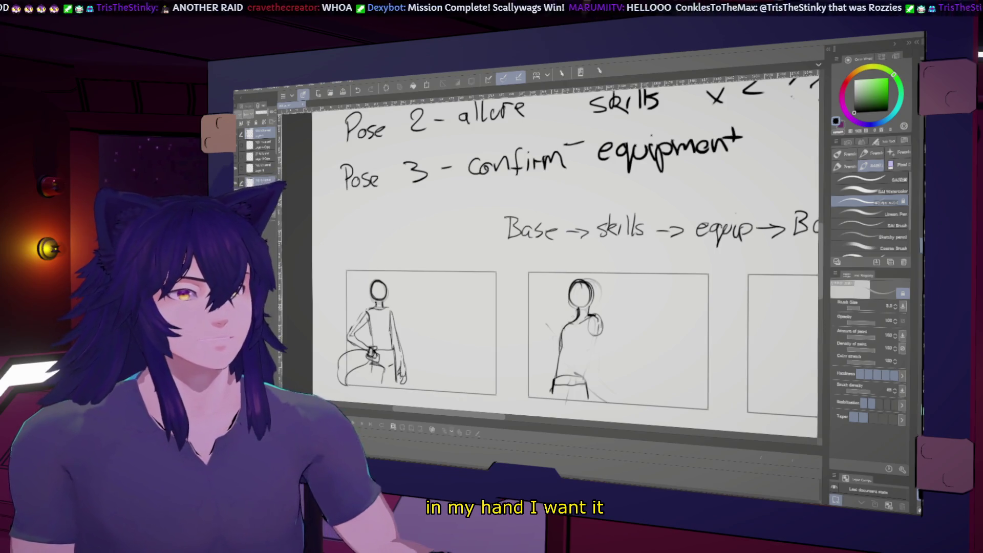
scroll(528, 254, down, 1)
scroll(527, 254, up, 1)
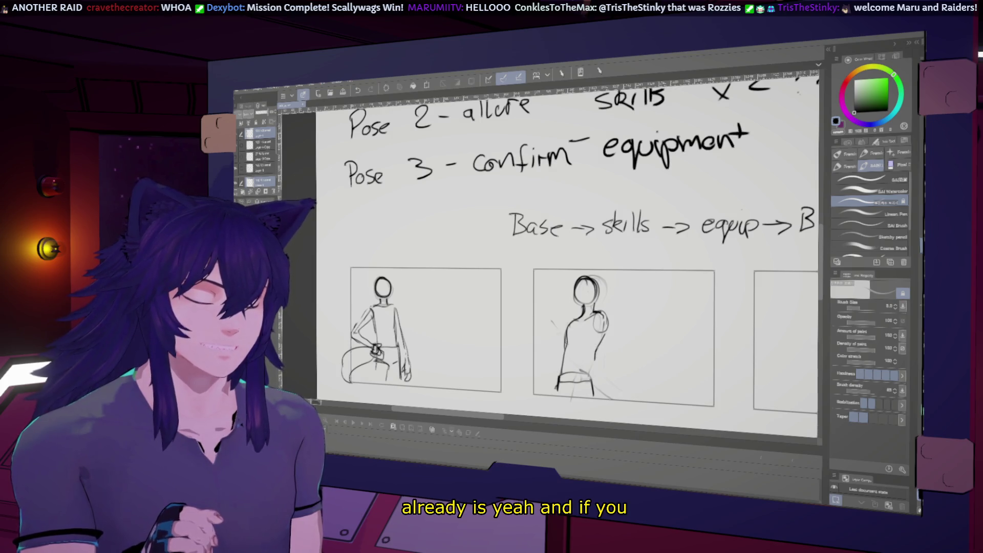
Draw an arm on the middle figure and mirror the view before and after to check it.
key(h)
key(h)
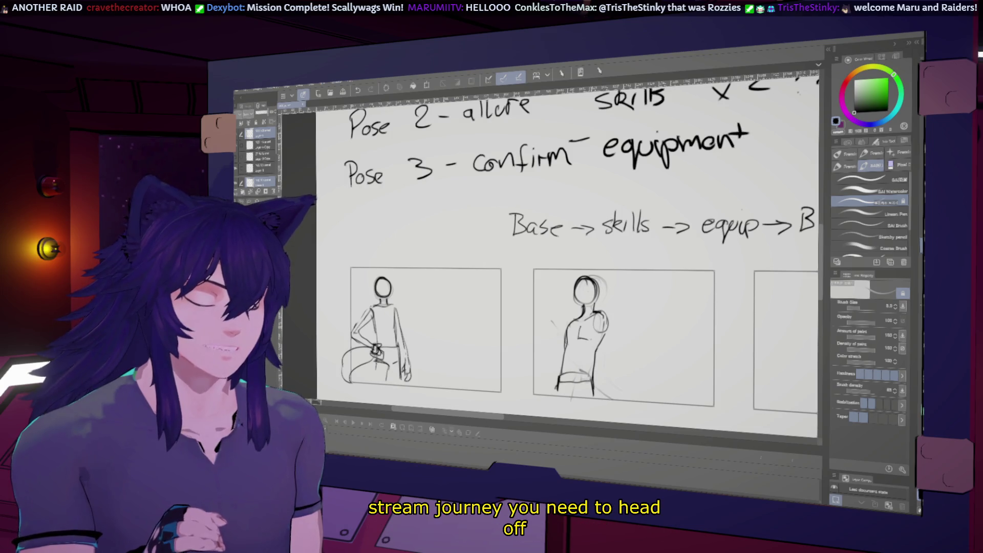
scroll(568, 261, down, 2)
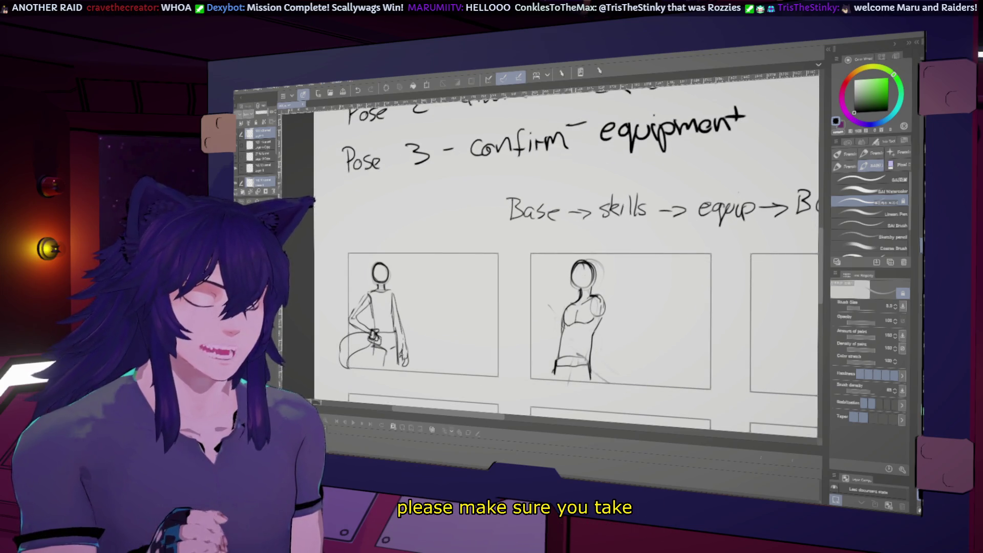
scroll(635, 401, up, 2)
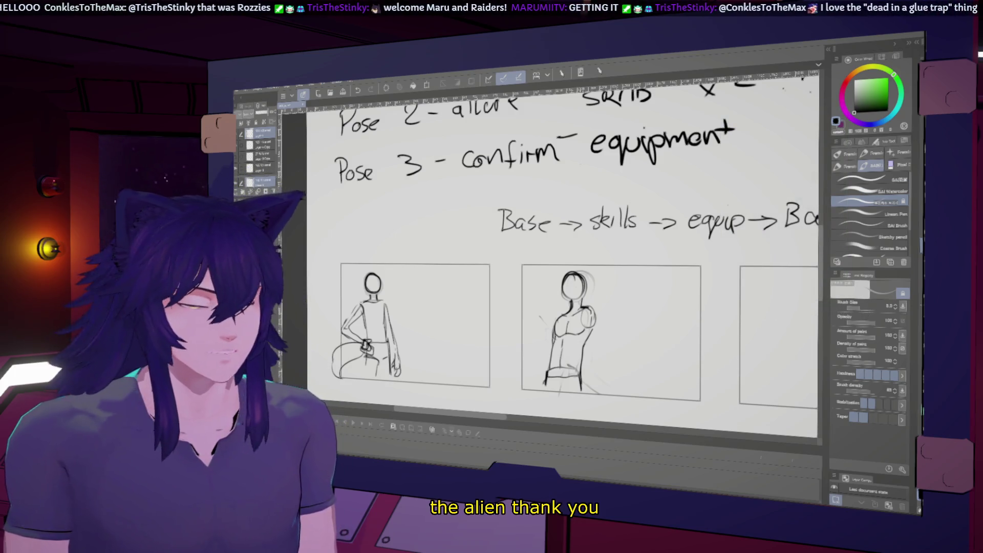
key(ctrl+minus)
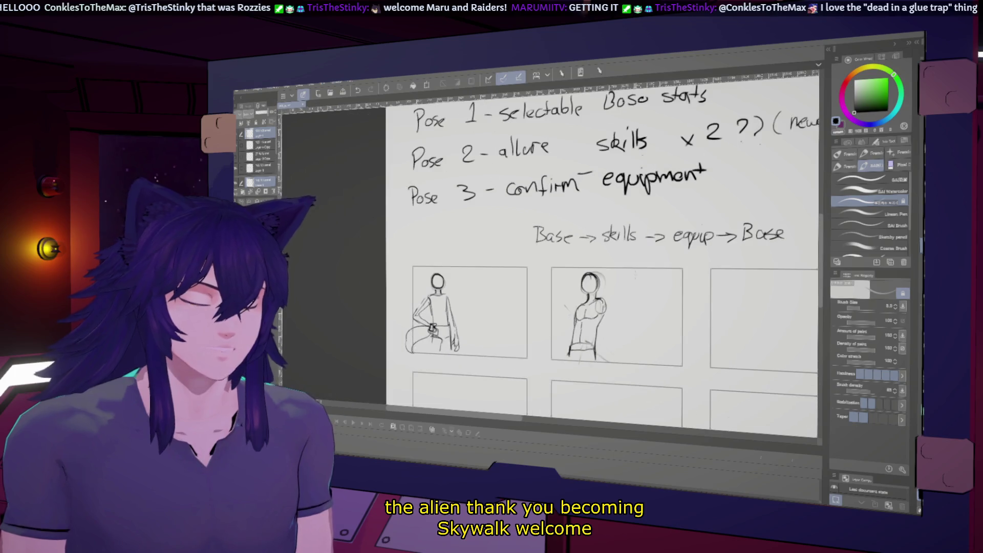
scroll(591, 292, up, 2)
scroll(591, 292, up, 2)
scroll(592, 292, up, 1)
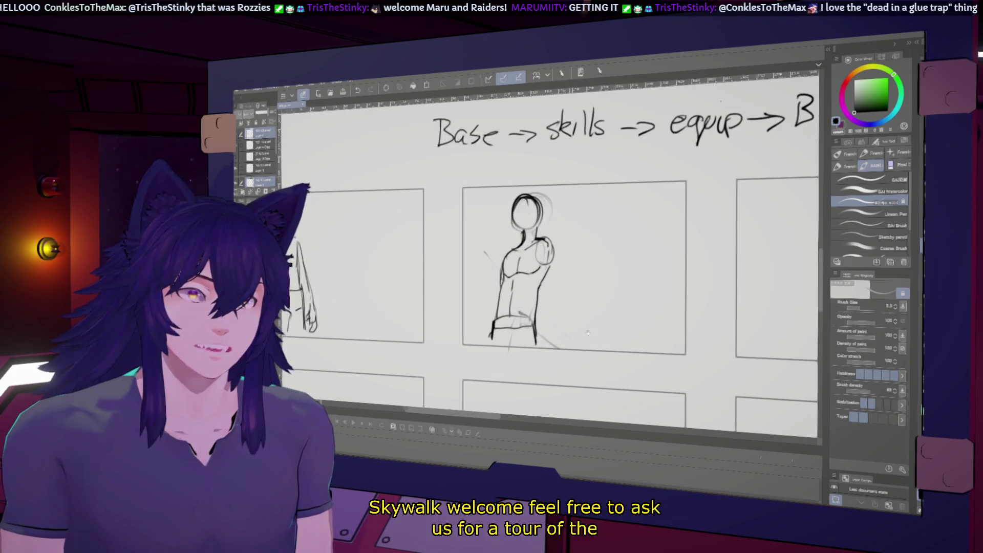
scroll(592, 292, up, 1)
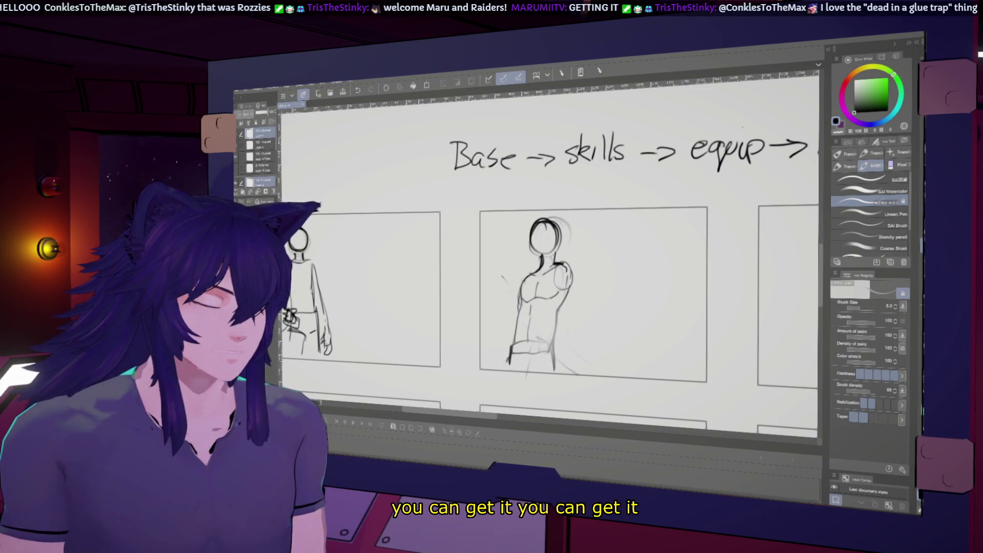
drag(571, 266, 565, 337)
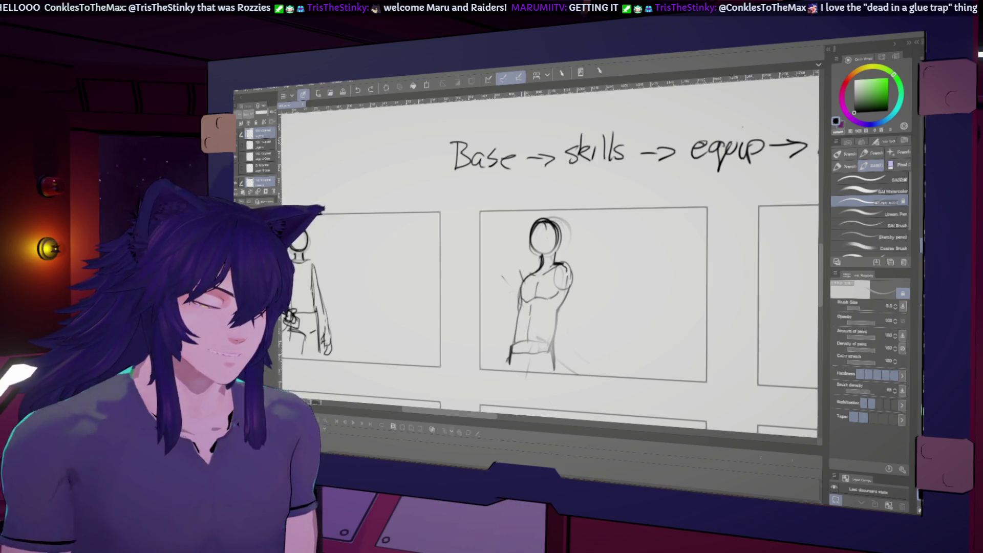
key(h)
key(h)
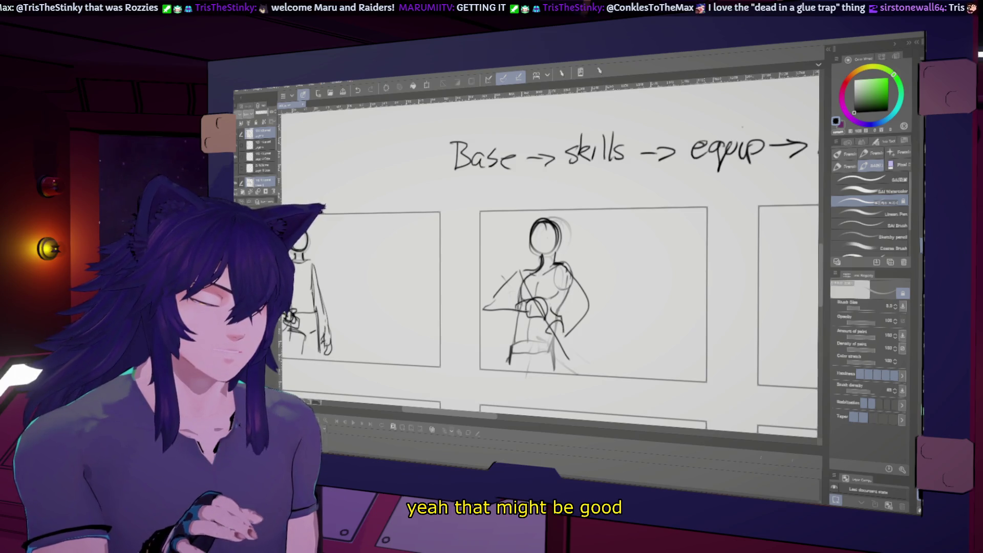
Draw a doubled weapon shaft across the figure, mirror the view and ready a smaller liquify brush.
drag(513, 259, 578, 367)
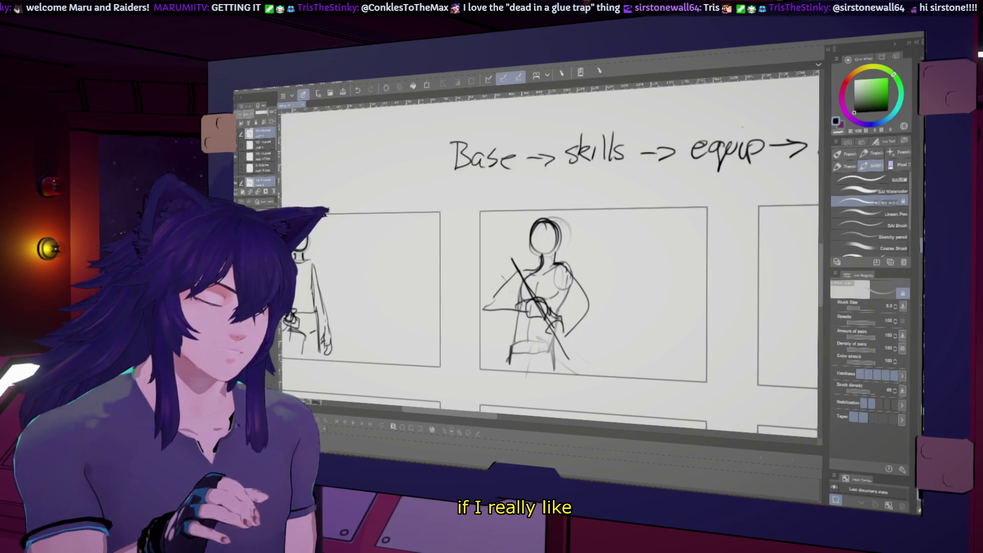
drag(505, 259, 598, 377)
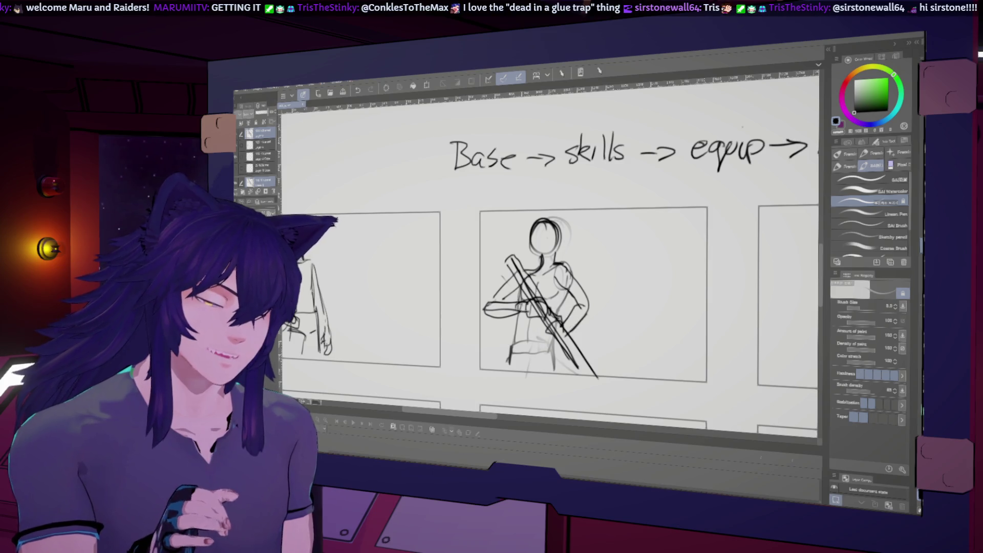
key(h)
key(h)
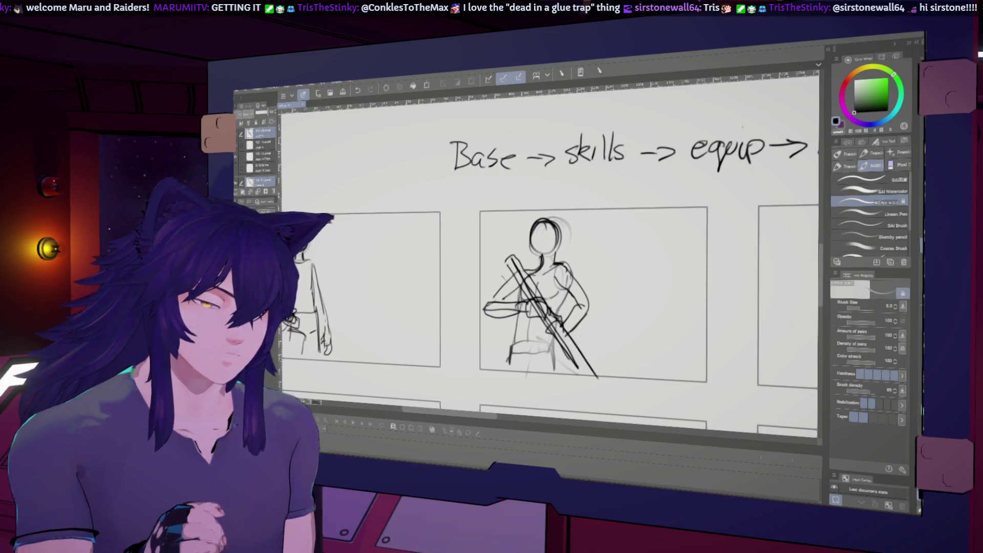
key(j)
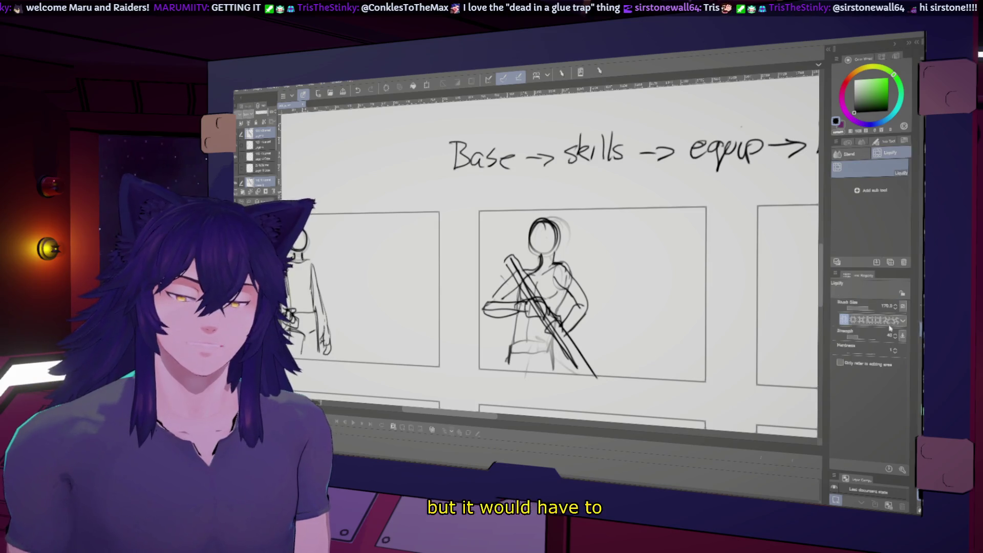
key(bracketleft)
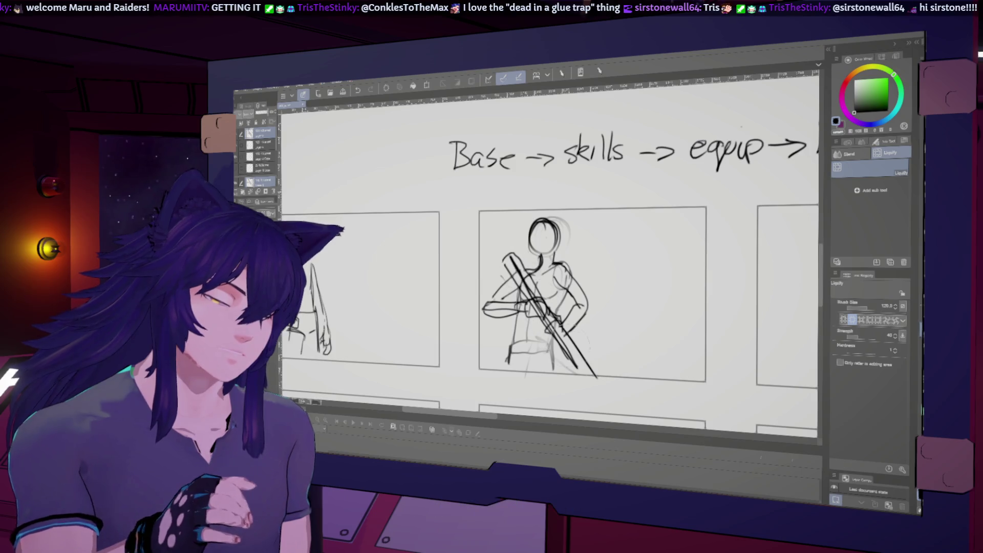
Toggle the mirrored view repeatedly to judge the pose, then pan the top notes into view.
key(h)
key(h)
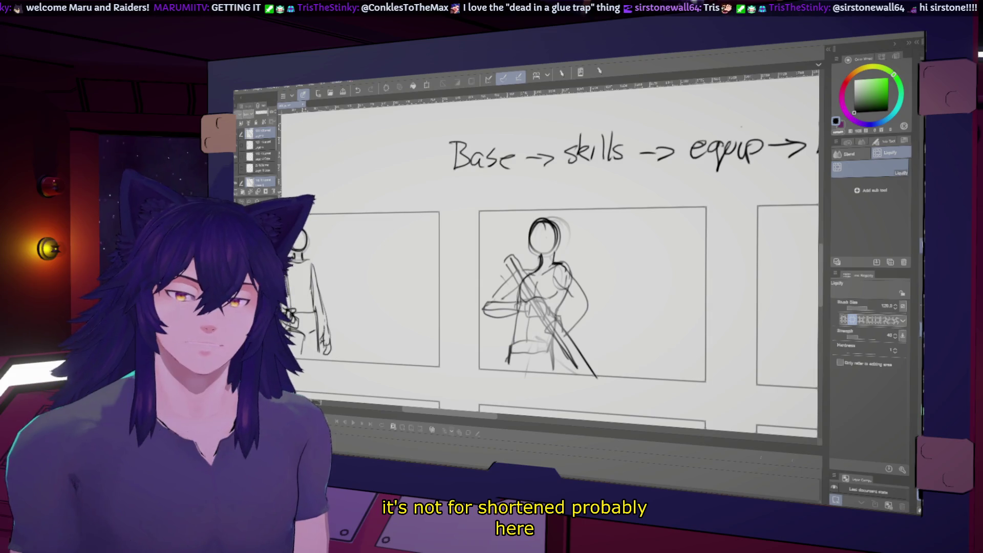
key(p)
key(h)
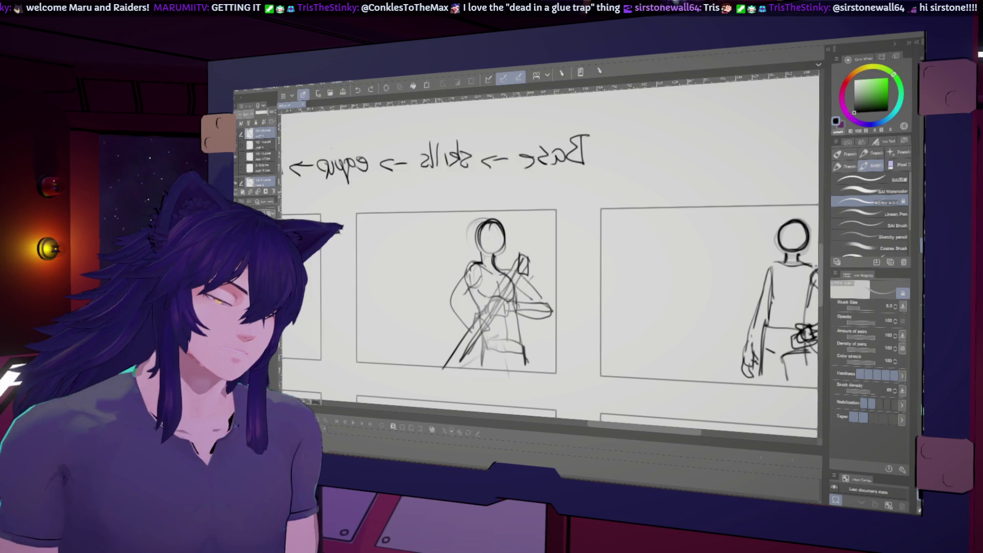
key(h)
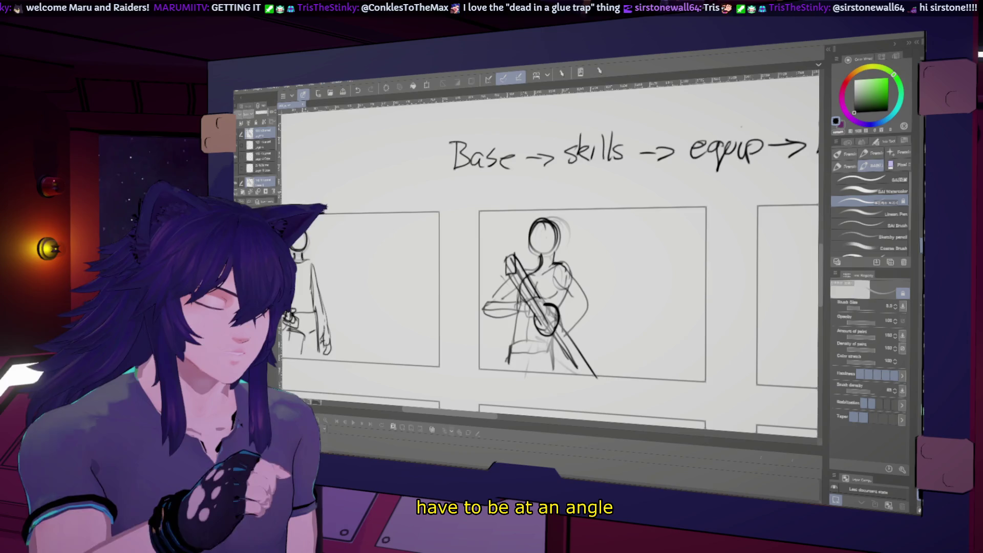
key(h)
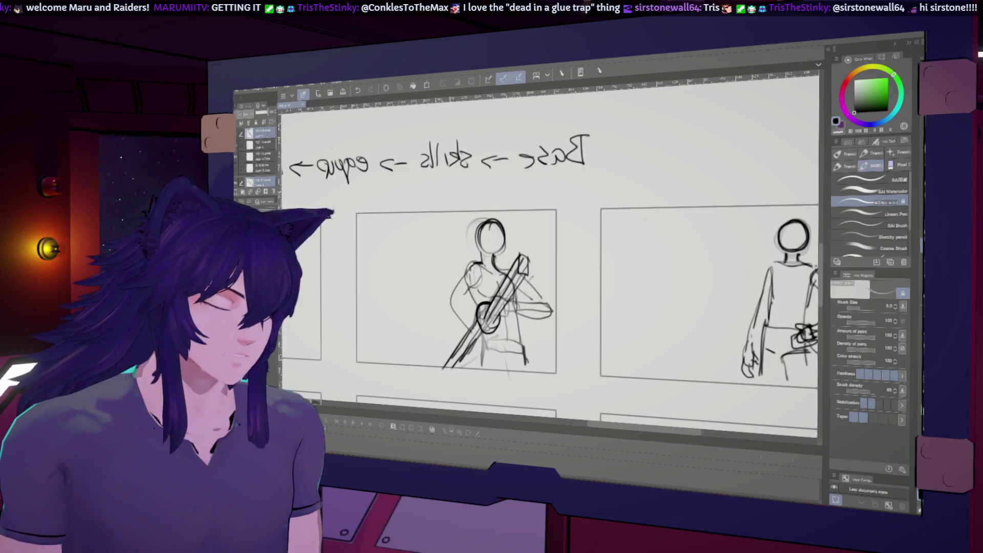
key(h)
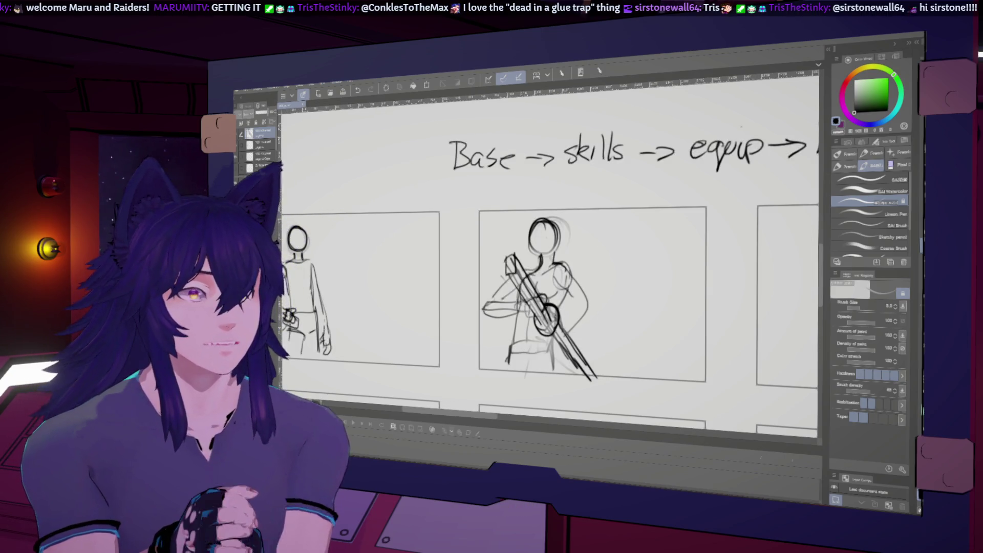
drag(538, 269, 493, 292)
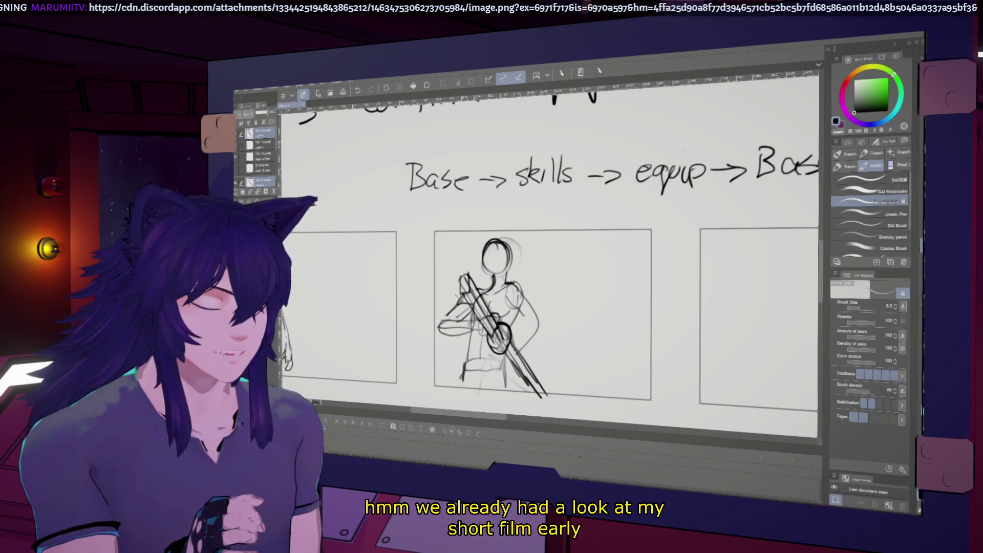
Compare the armed figure mirrored and unmirrored by toggling the canvas flip.
key(h)
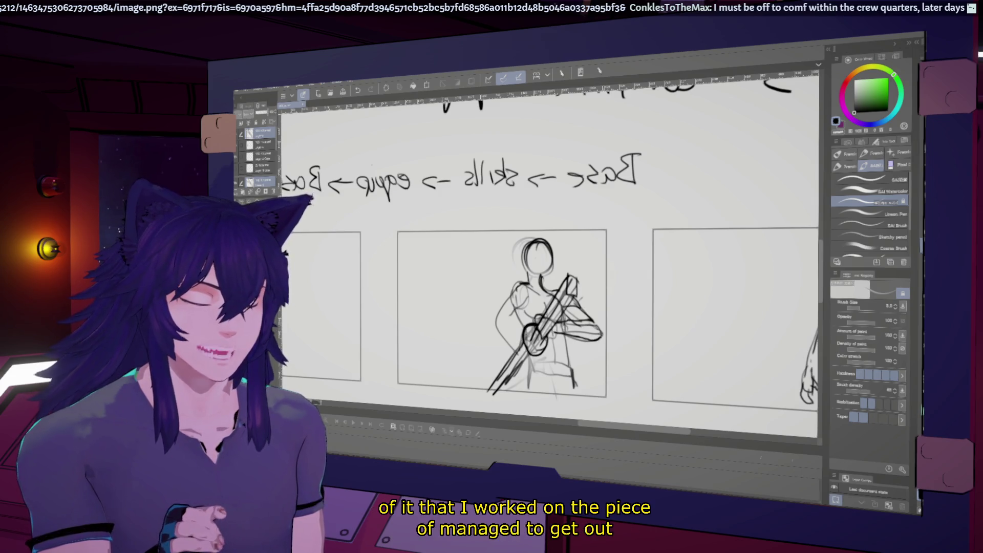
key(h)
key(h)
key(h)
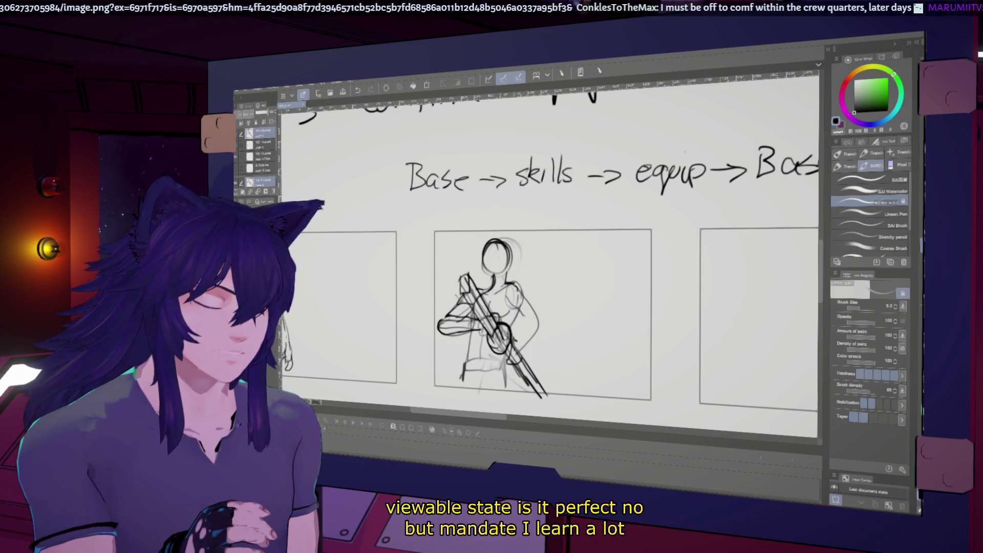
key(h)
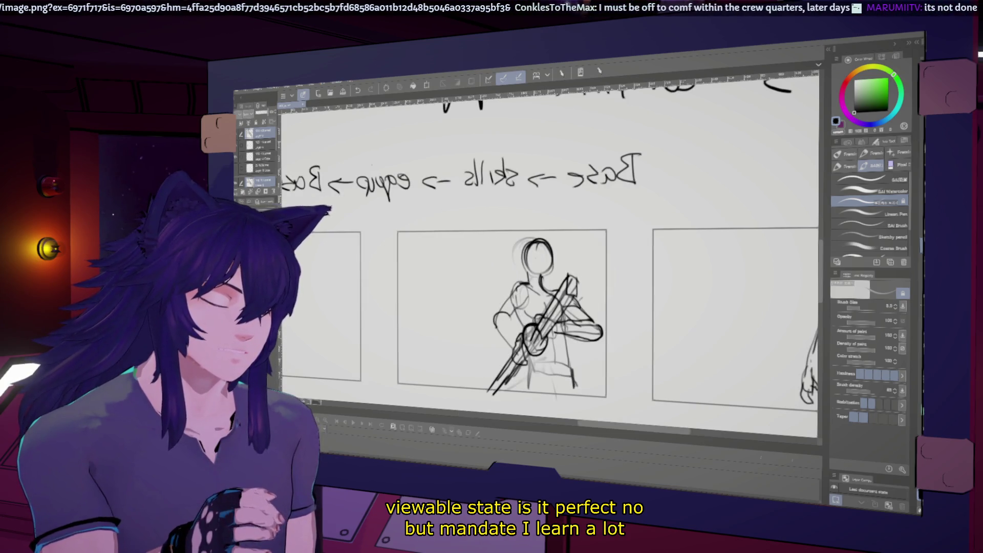
key(h)
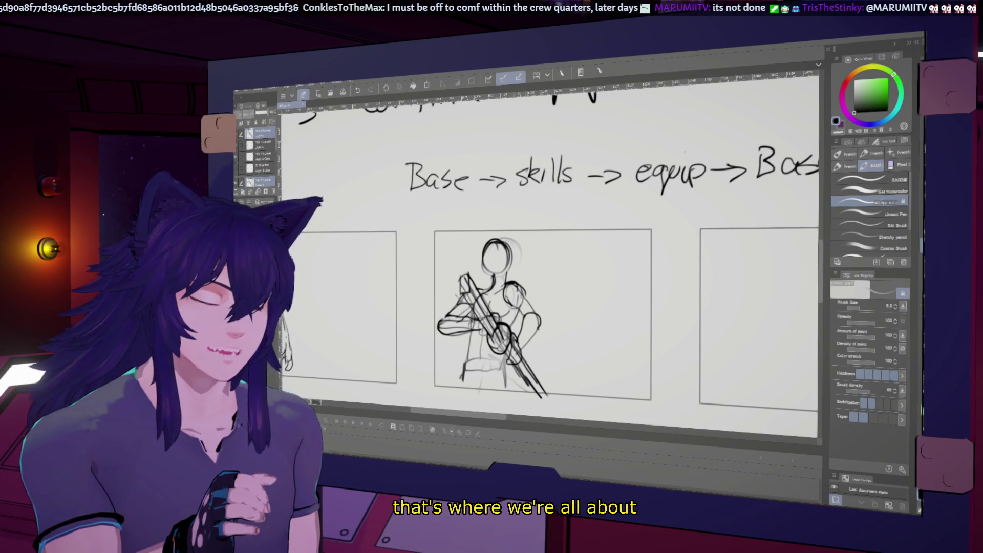
key(h)
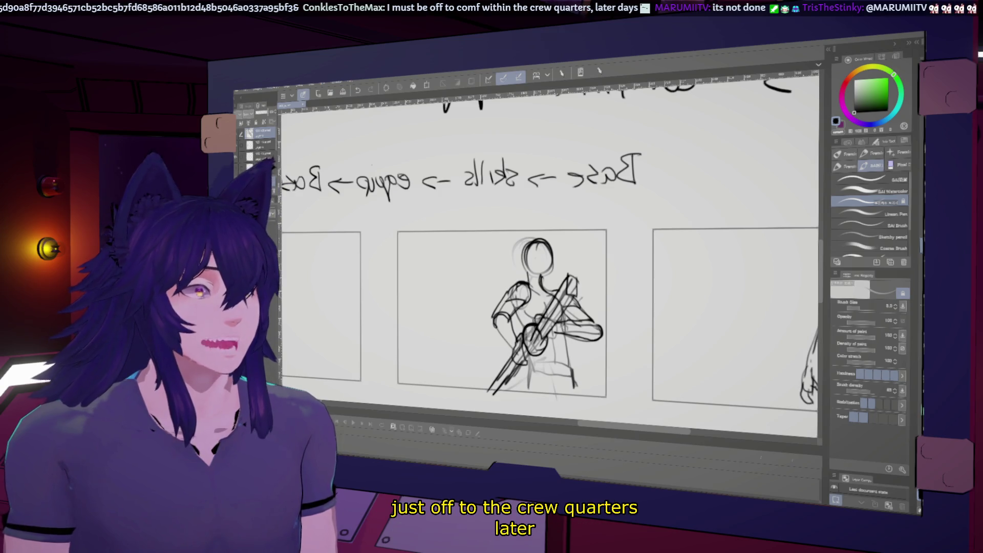
Look over the purple character illustration in the browser and come back to the canvas.
key(alt+Tab)
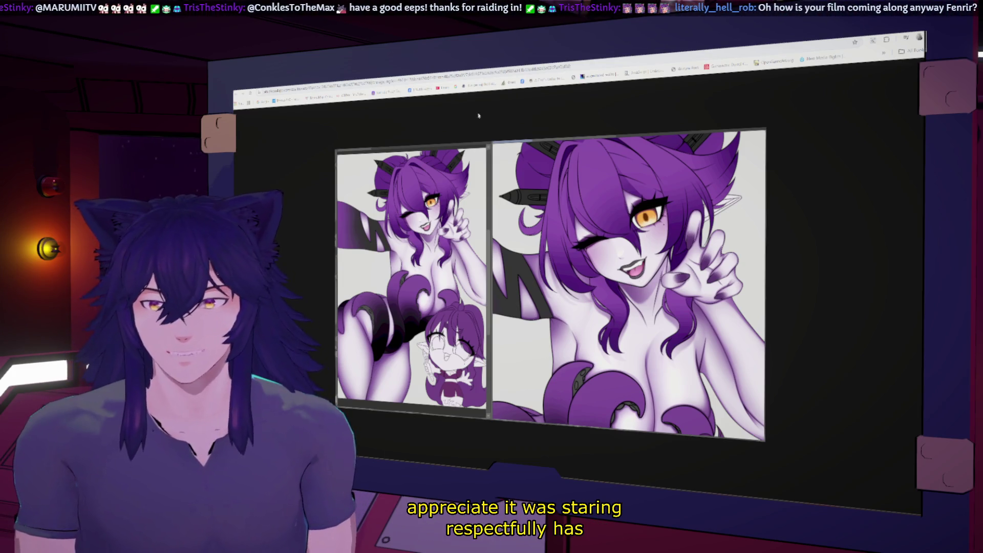
key(alt+Tab)
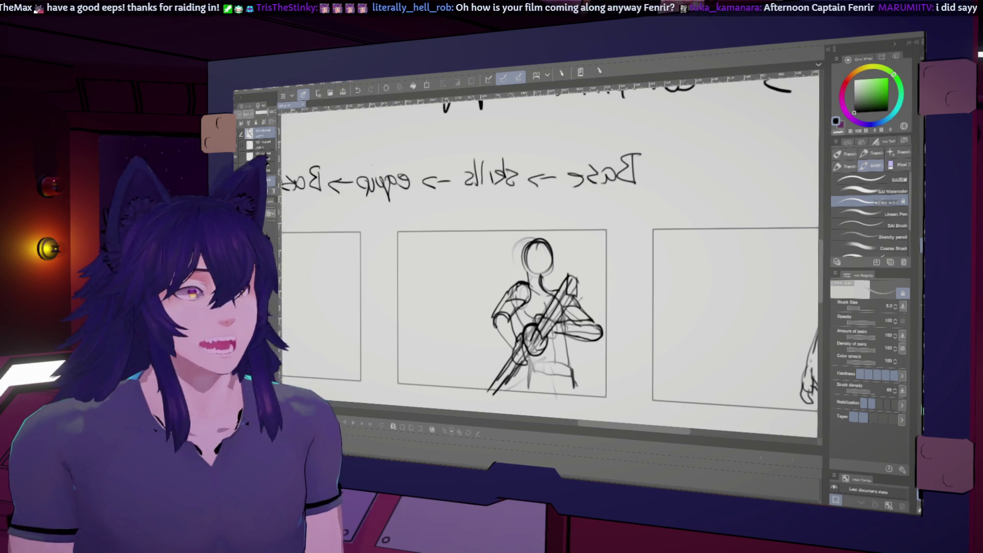
Glance at the rough sketch image, then switch to the project files folder.
key(alt+Tab)
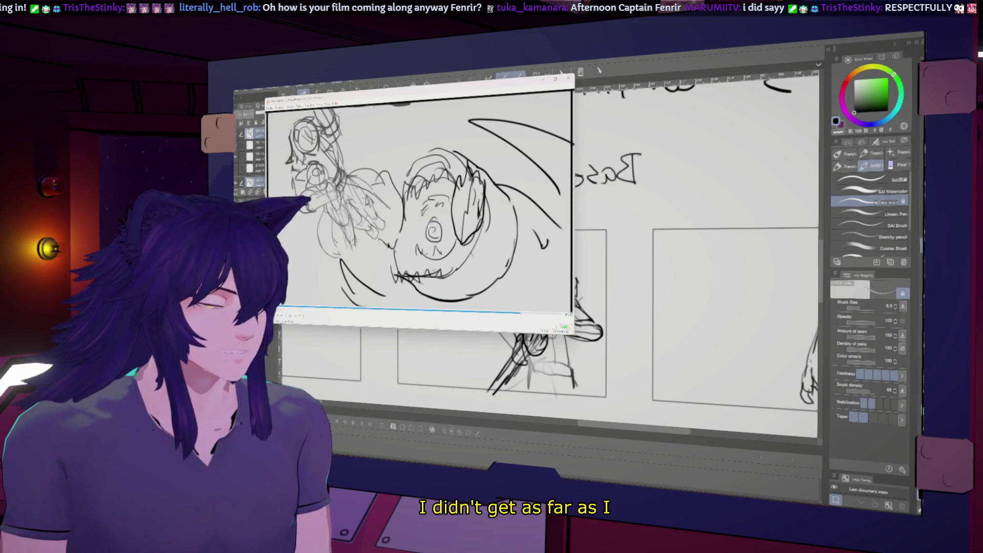
key(alt+Tab)
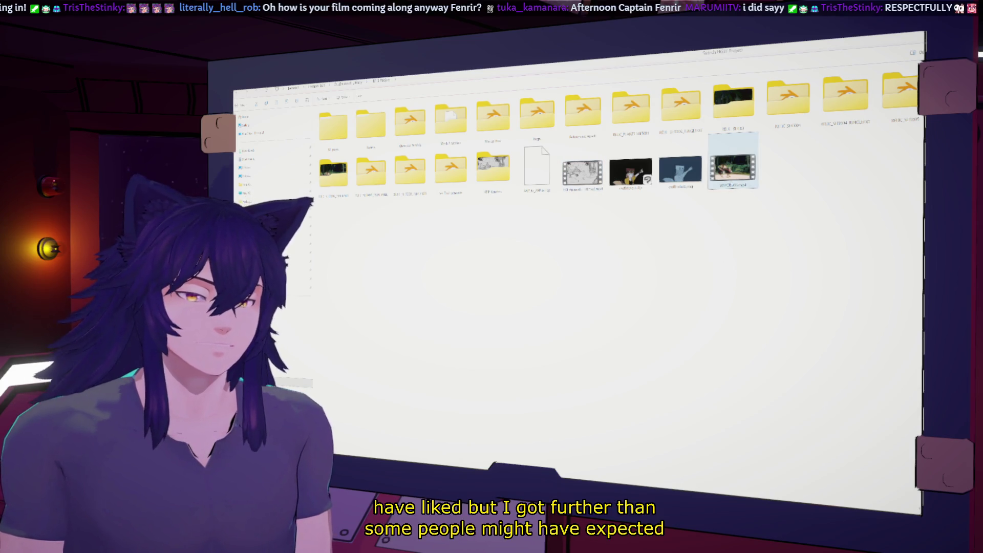
Play WIPCUT06.mp4 in VLC with the folder window closed, then close the player to return to the canvas.
double_click(734, 165)
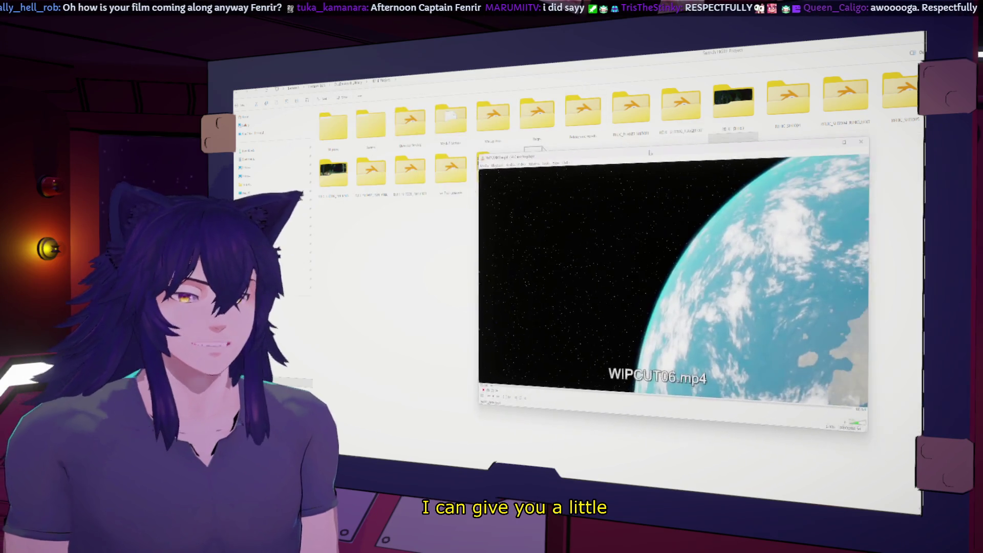
key(alt+F4)
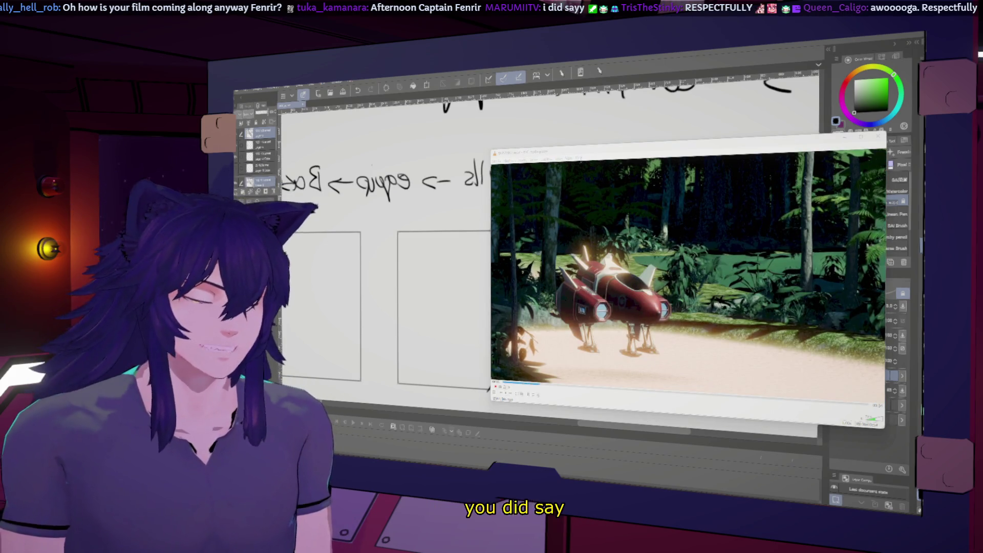
scroll(622, 212, down, 2)
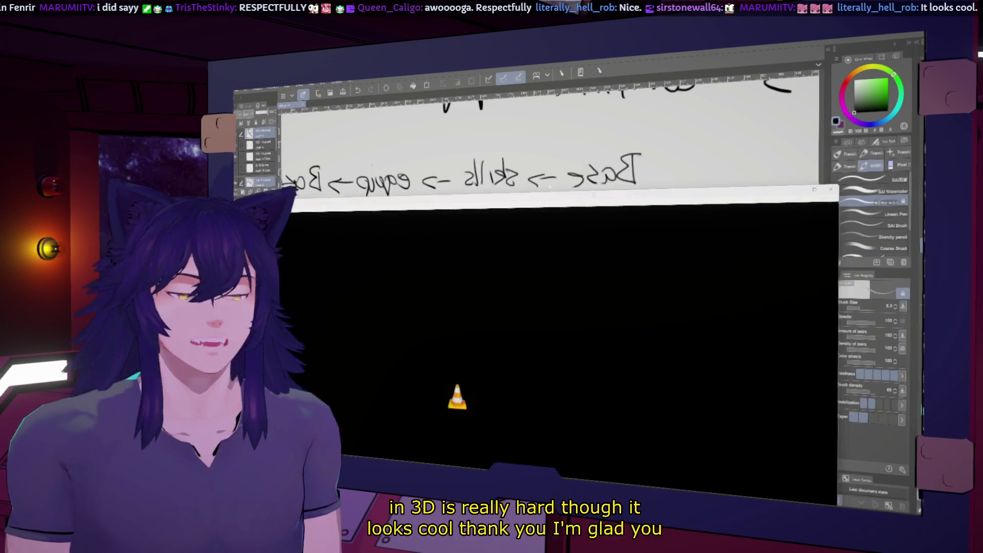
drag(707, 154, 459, 146)
key(alt+F4)
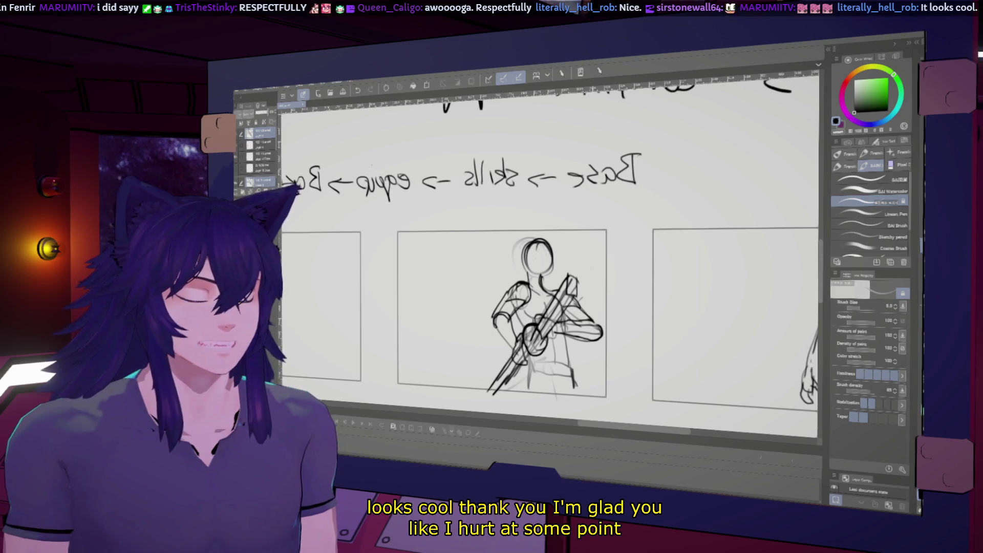
Return to the brush on the unmirrored canvas and frame the Pose 2–3 notes and first panels.
key(g)
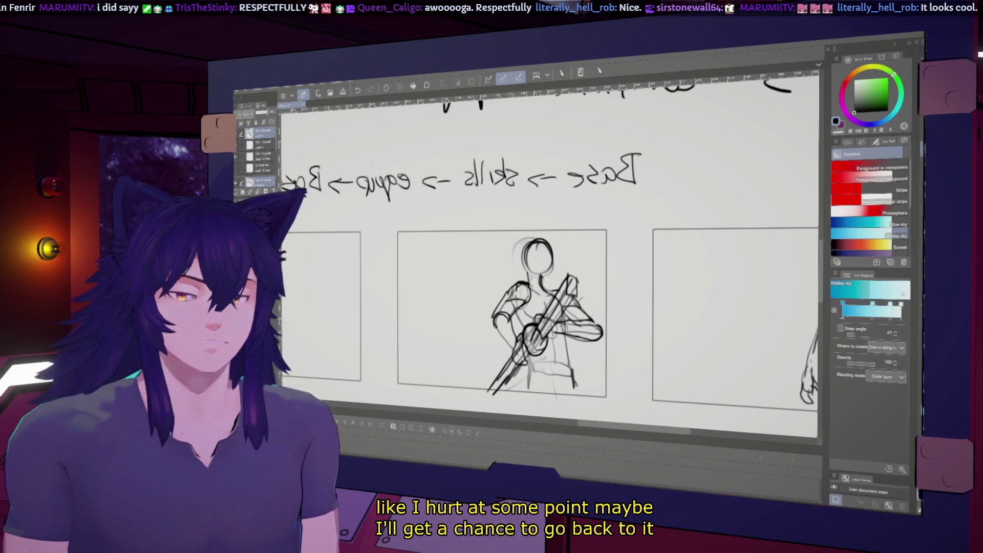
key(b)
key(h)
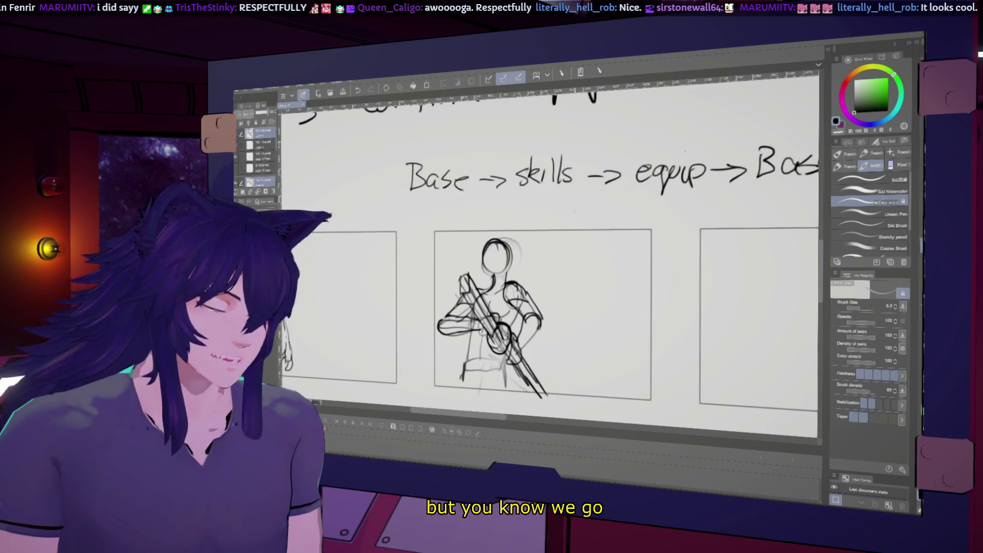
drag(538, 307, 572, 346)
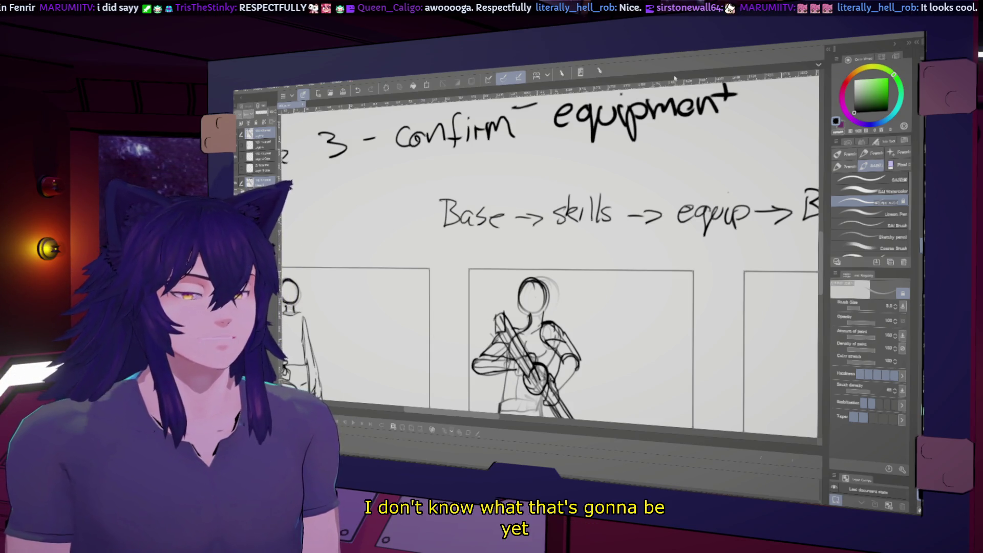
drag(665, 284, 538, 370)
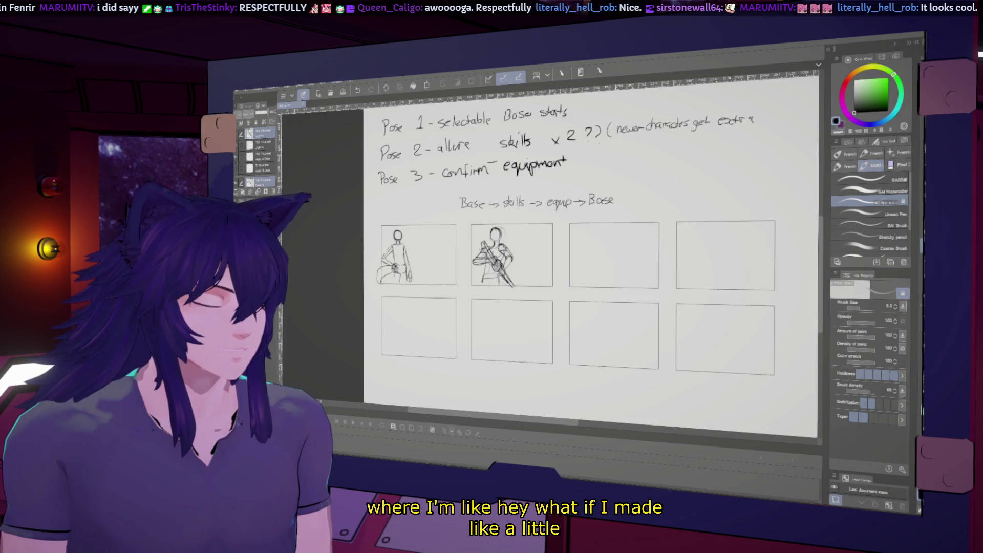
drag(418, 231, 498, 254)
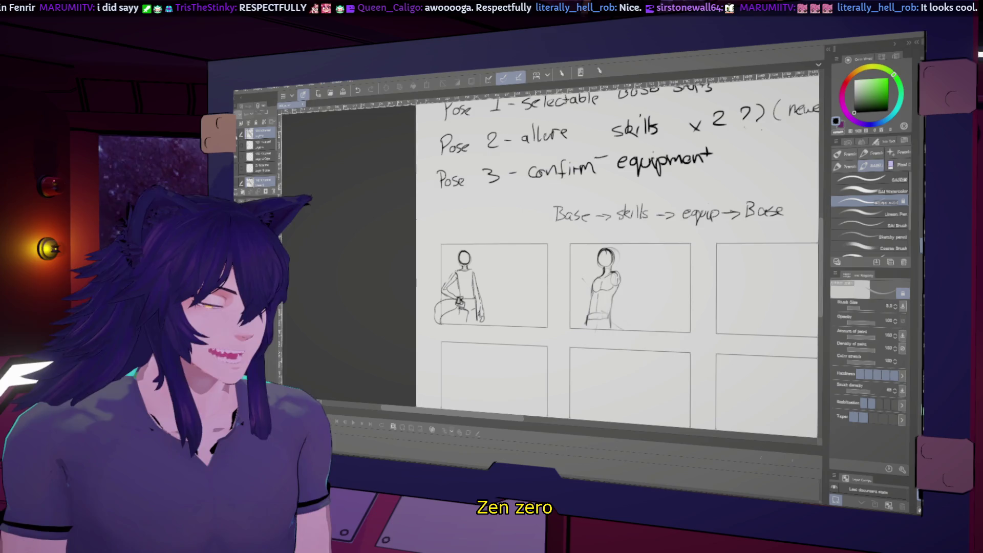
scroll(386, 263, down, 2)
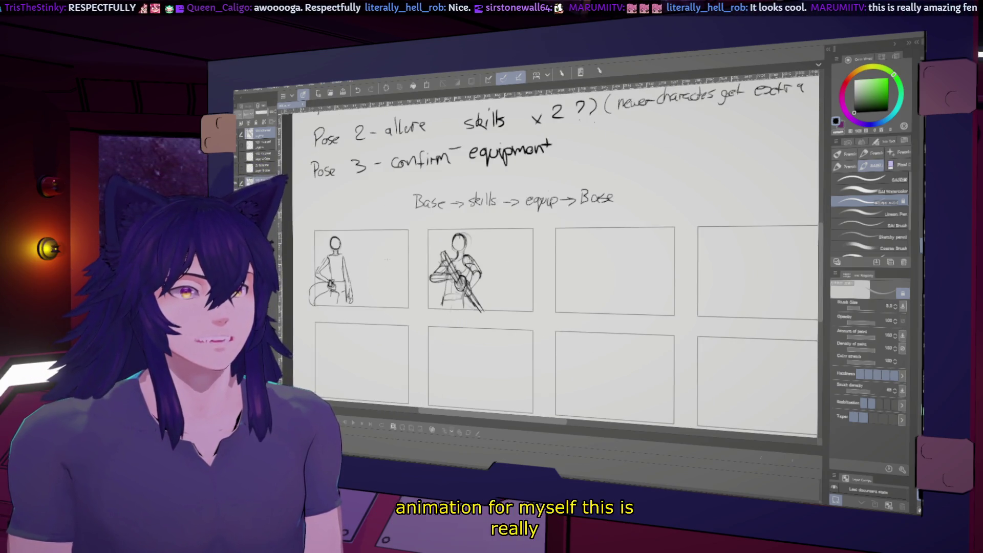
scroll(553, 261, up, 1)
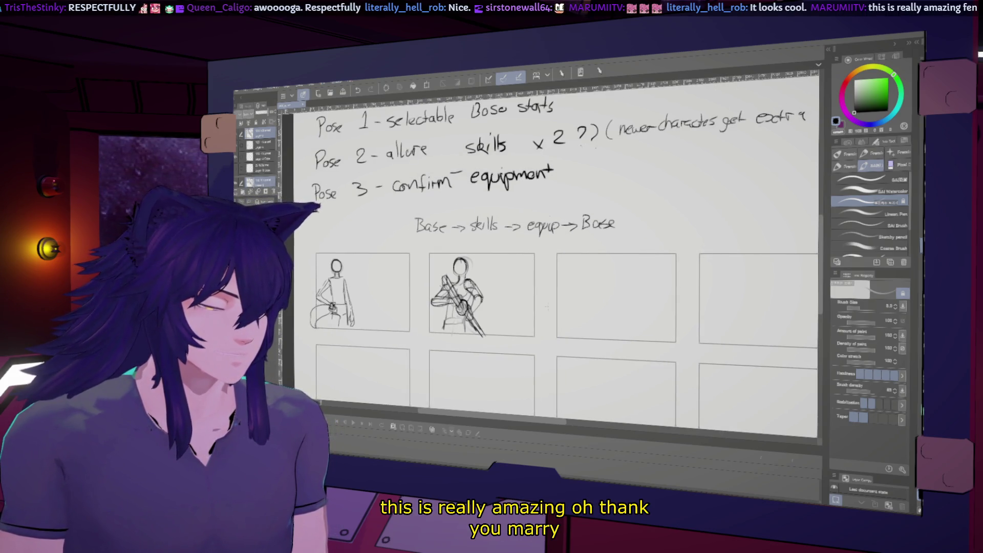
scroll(553, 261, down, 1)
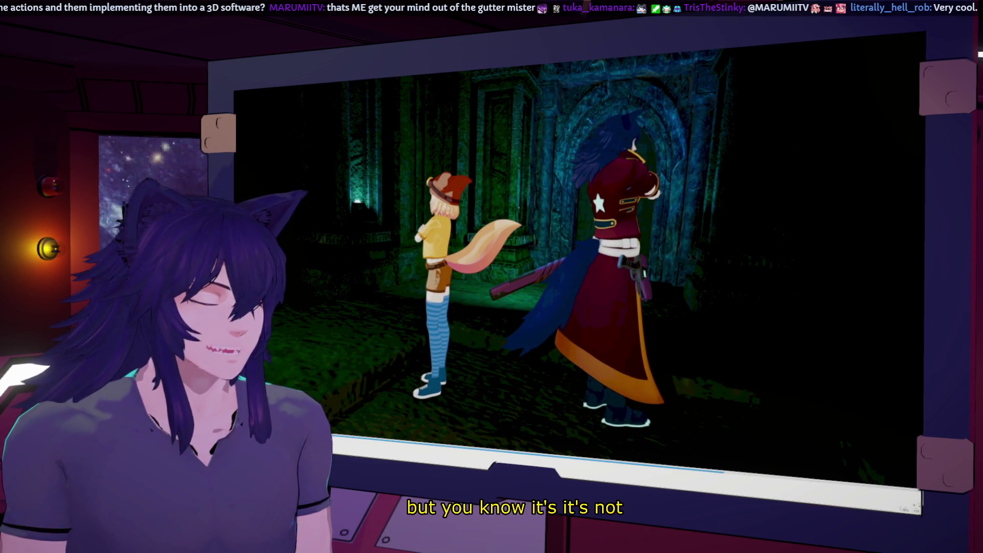
Pause the dungeon-archway 3D clip and switch back to the storyboard canvas.
key(space)
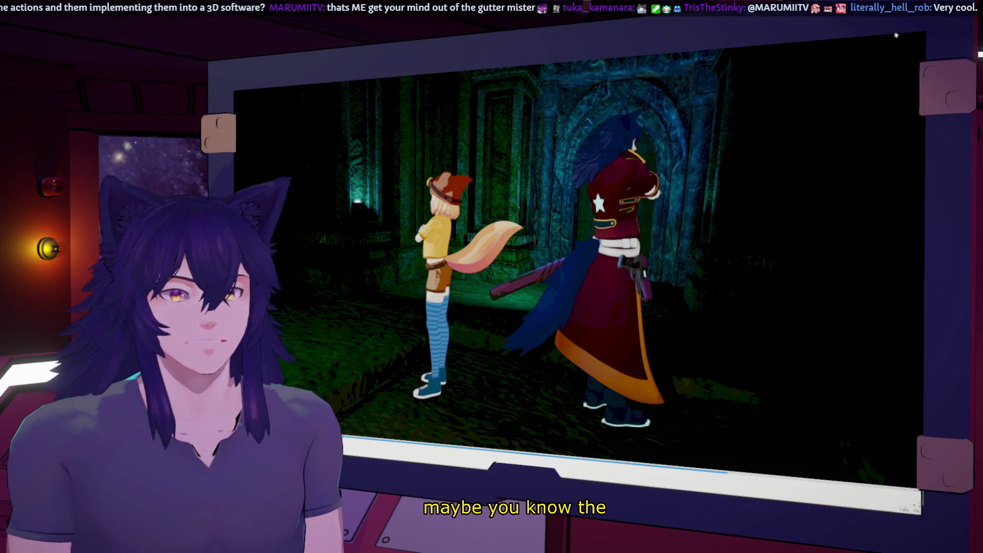
key(alt+Tab)
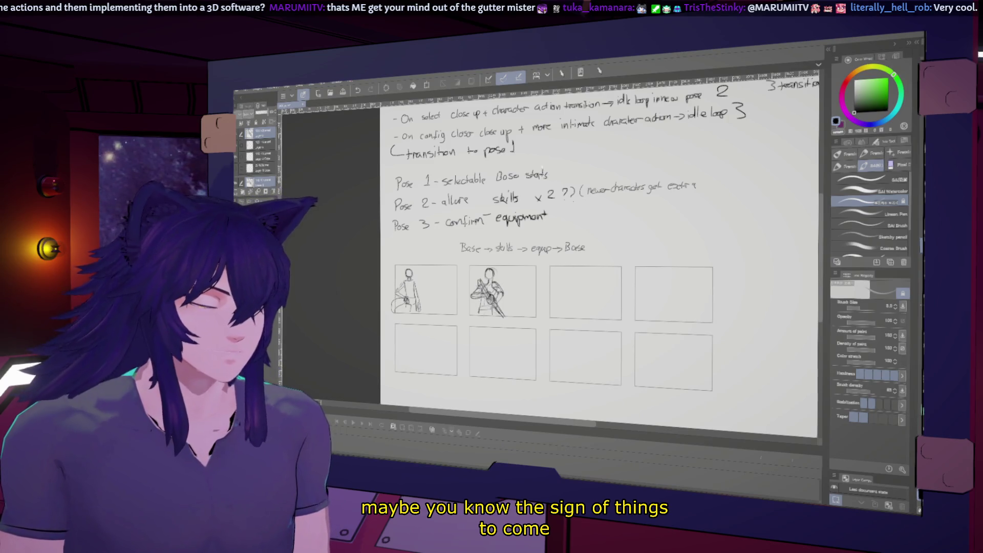
scroll(567, 294, up, 2)
scroll(566, 295, up, 2)
scroll(567, 295, up, 2)
scroll(567, 293, up, 2)
scroll(568, 293, up, 1)
scroll(576, 269, down, 1)
scroll(589, 243, down, 2)
scroll(554, 262, down, 2)
scroll(554, 262, down, 1)
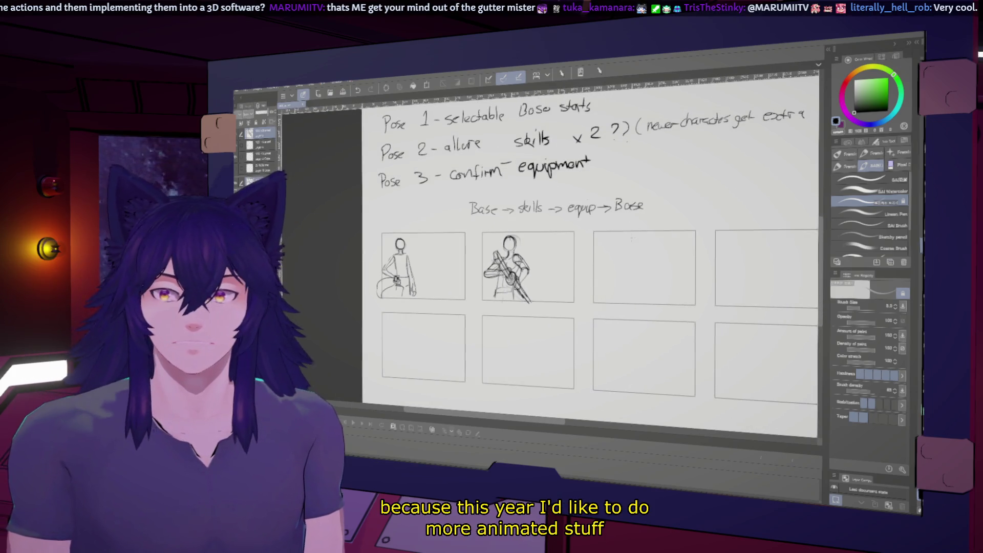
scroll(695, 303, up, 1)
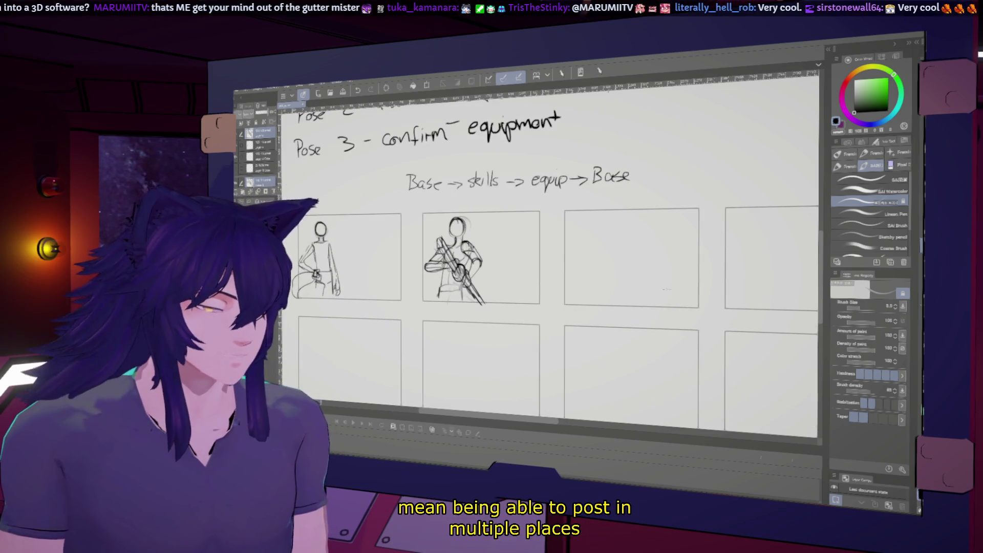
scroll(553, 262, up, 1)
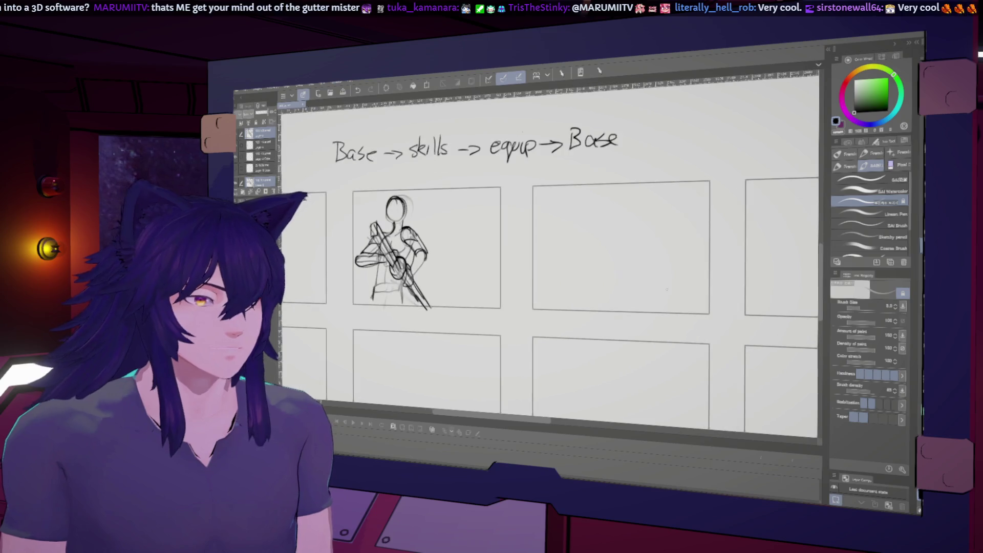
scroll(554, 261, down, 2)
scroll(663, 289, up, 1)
scroll(643, 292, up, 1)
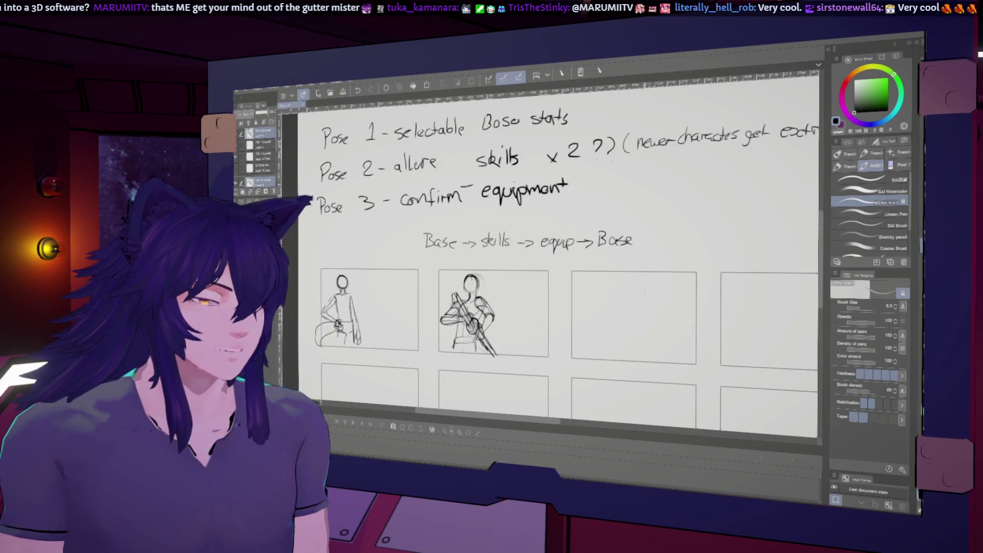
scroll(553, 262, down, 2)
scroll(553, 262, up, 1)
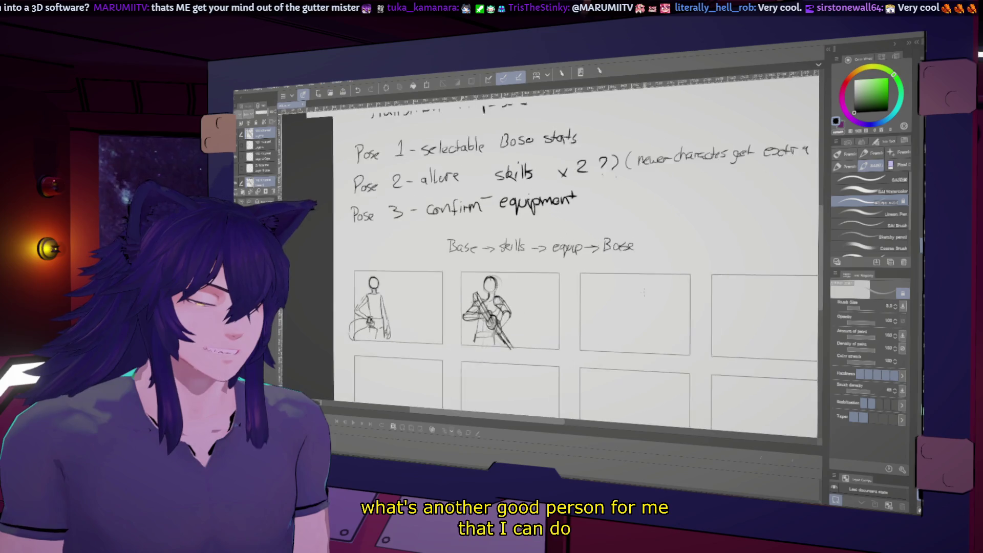
scroll(553, 261, up, 2)
scroll(553, 261, up, 1)
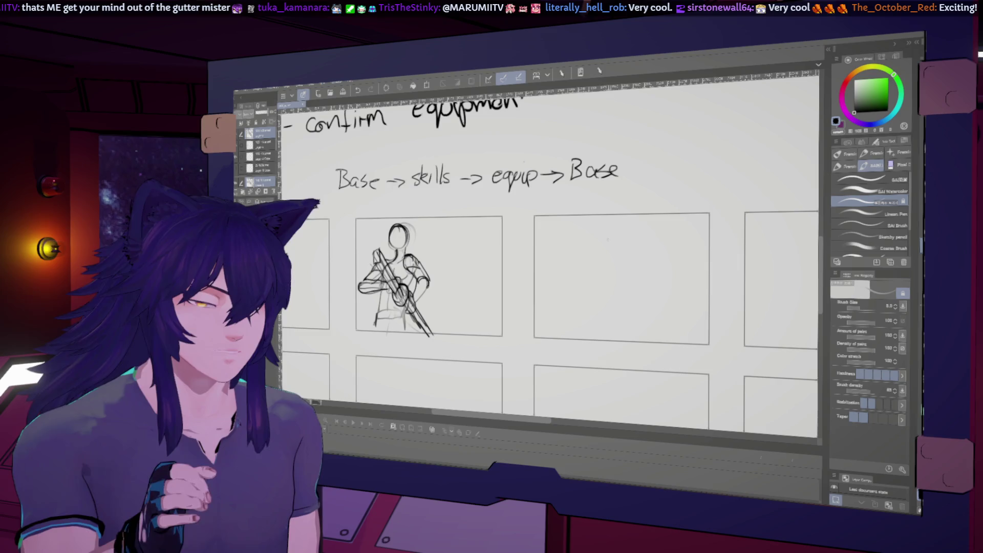
Sketch a smaller head circle in the empty third panel, checking its proportions in mirrored view.
drag(606, 260, 619, 223)
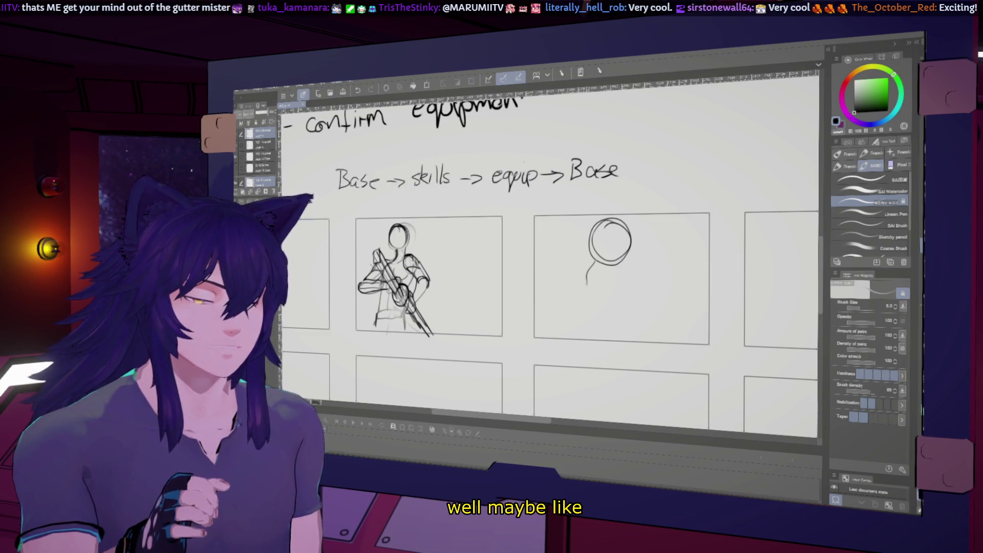
key(ctrl+z)
key(ctrl+z)
key(ctrl+z)
mouse_move(561, 257)
mouse_down()
mouse_move(584, 223)
mouse_move(568, 270)
mouse_up()
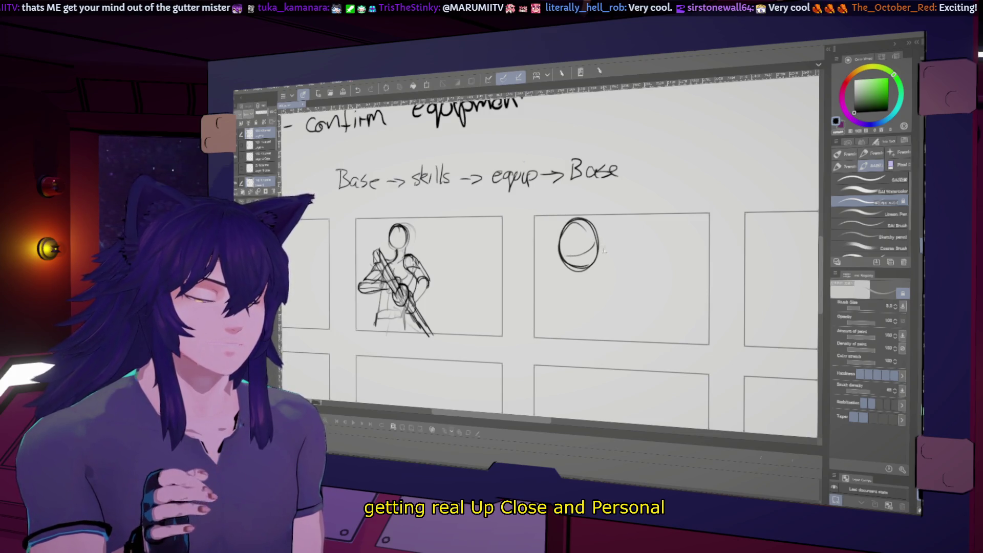
key(h)
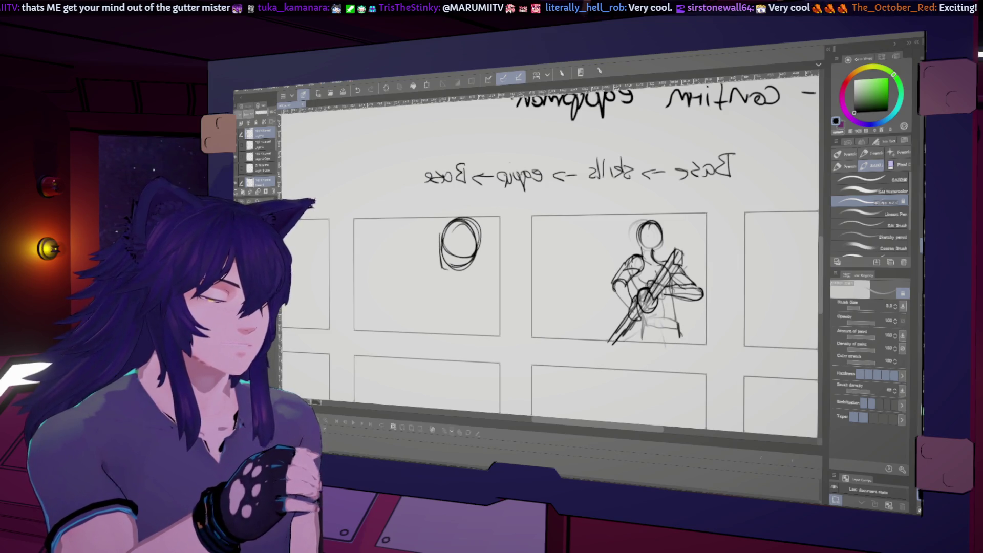
key(h)
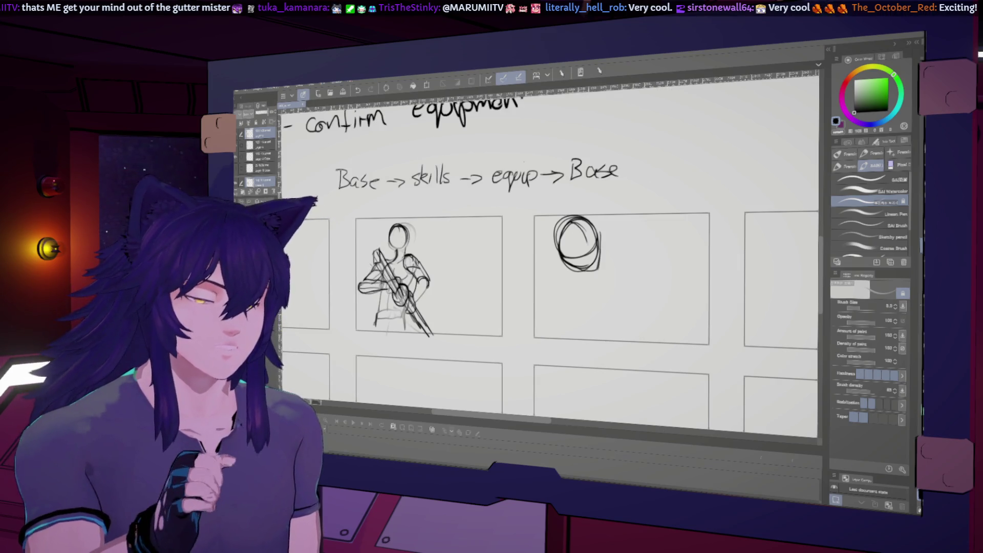
scroll(550, 253, up, 1)
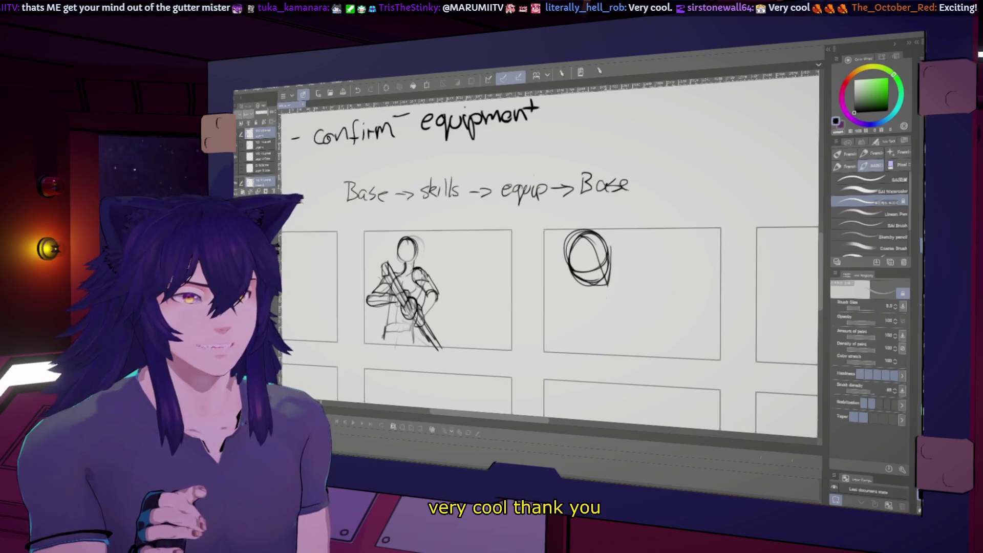
scroll(549, 292, up, 1)
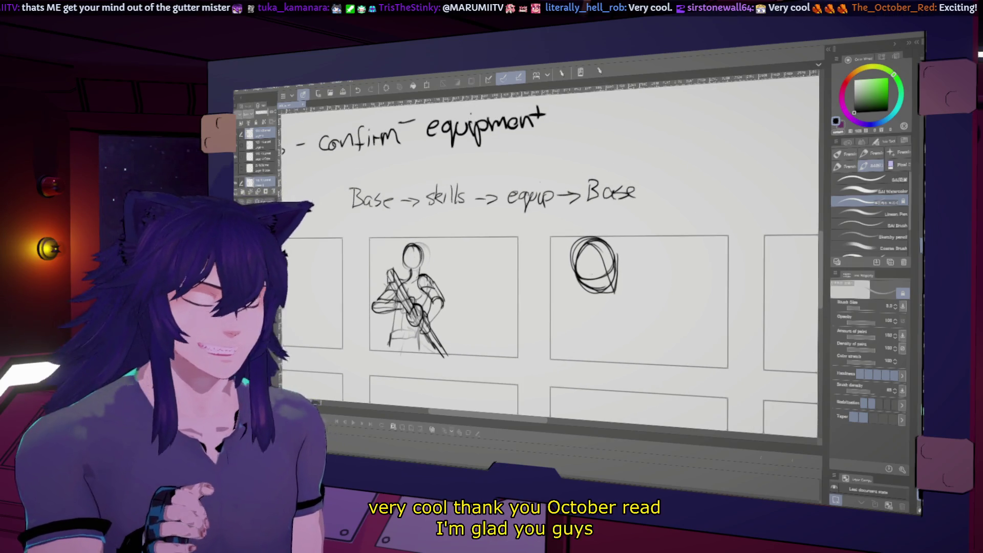
key(h)
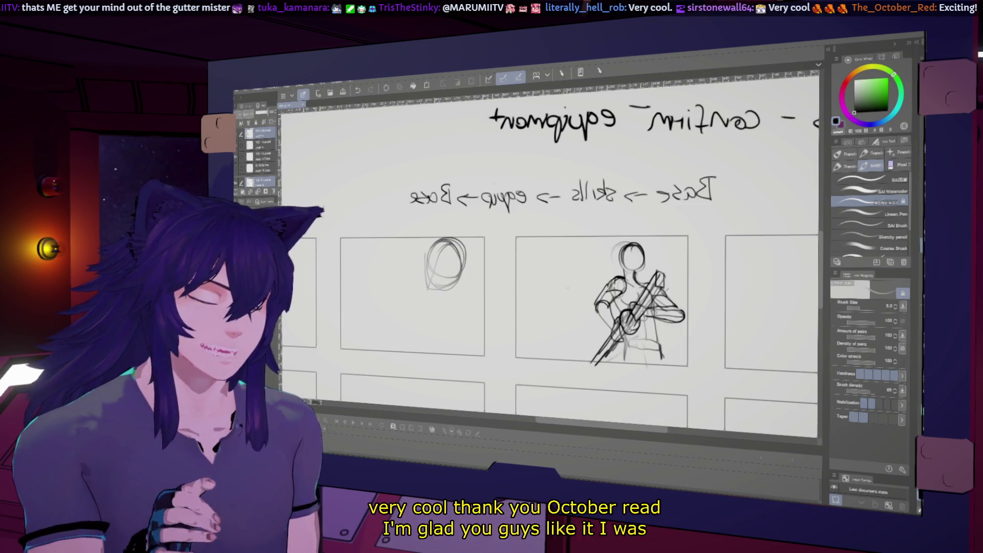
scroll(549, 308, up, 1)
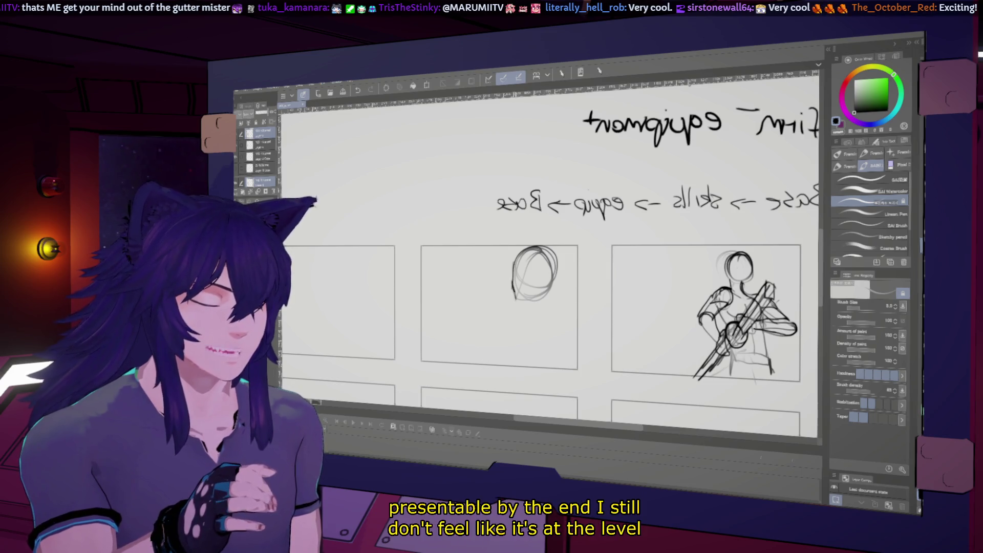
key(h)
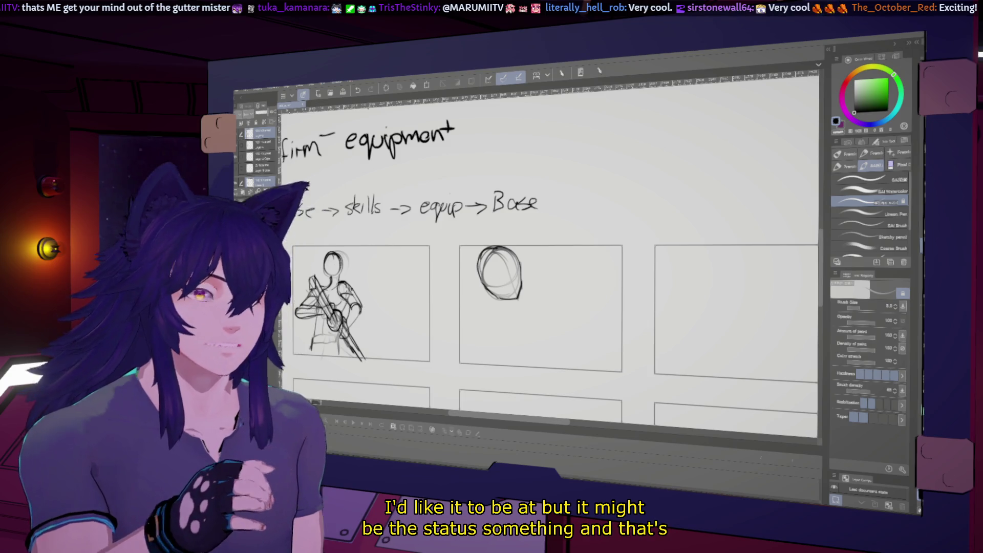
scroll(549, 253, up, 2)
scroll(549, 253, down, 1)
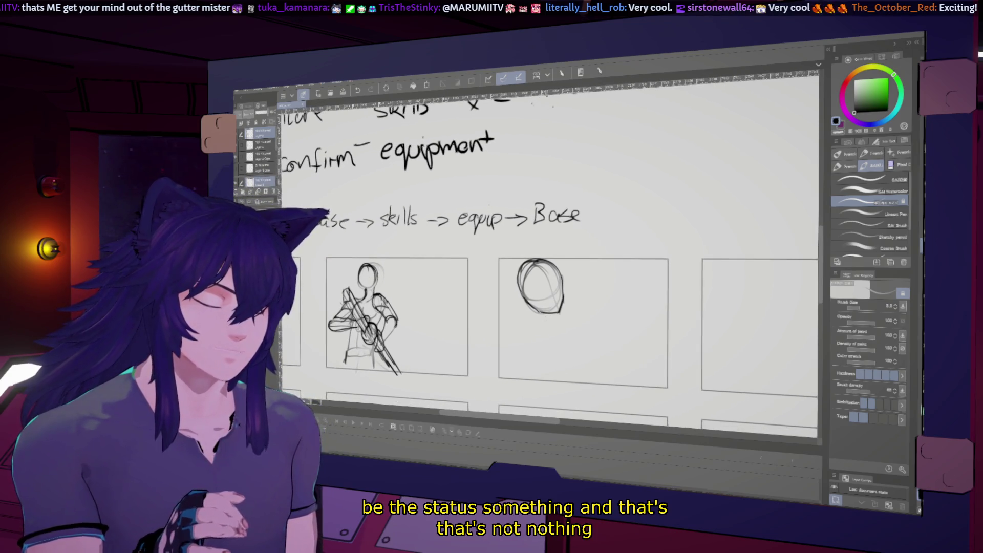
Add the neck, shoulder and jacket collar outline below the head and recenter the panels.
drag(539, 311, 548, 320)
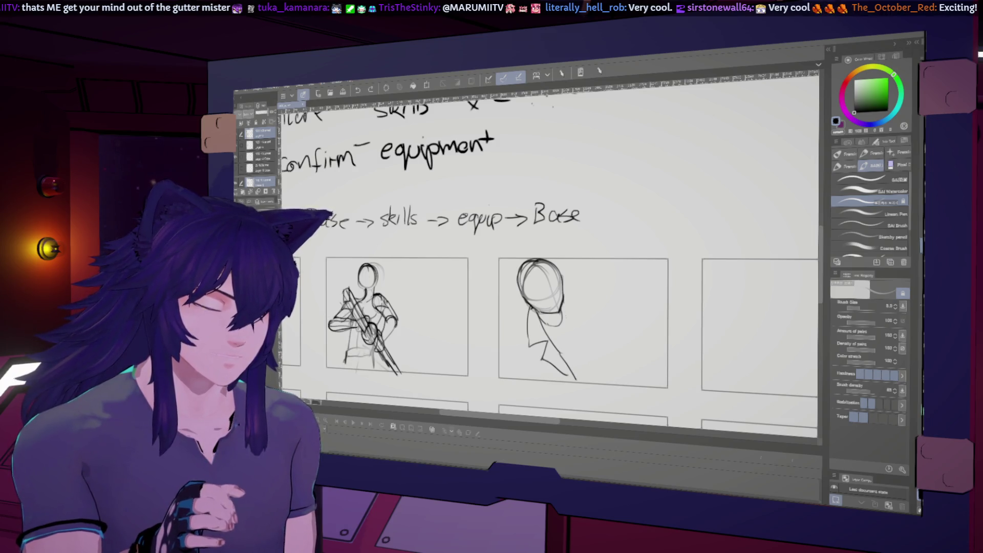
drag(572, 293, 588, 302)
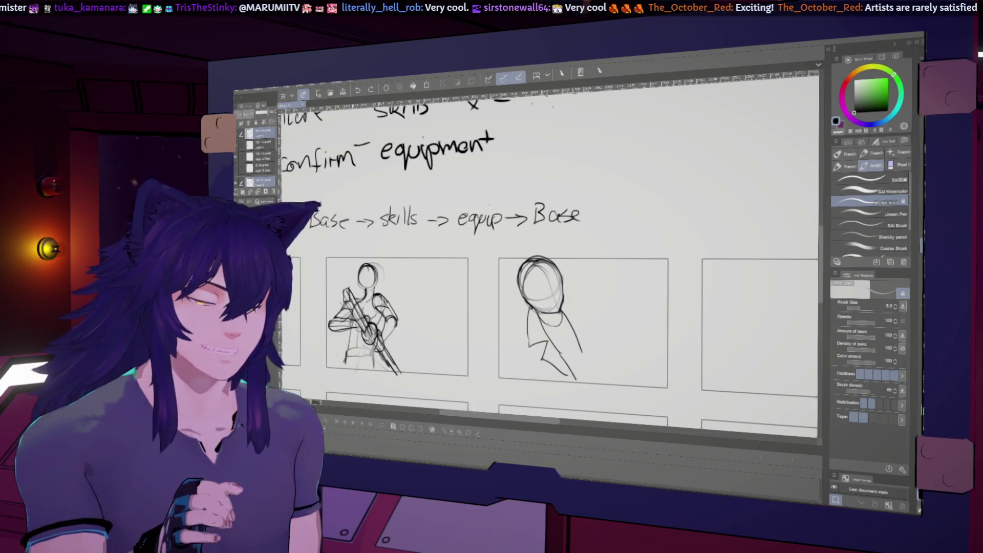
mouse_move(572, 320)
mouse_down()
mouse_move(595, 327)
mouse_move(594, 373)
mouse_up()
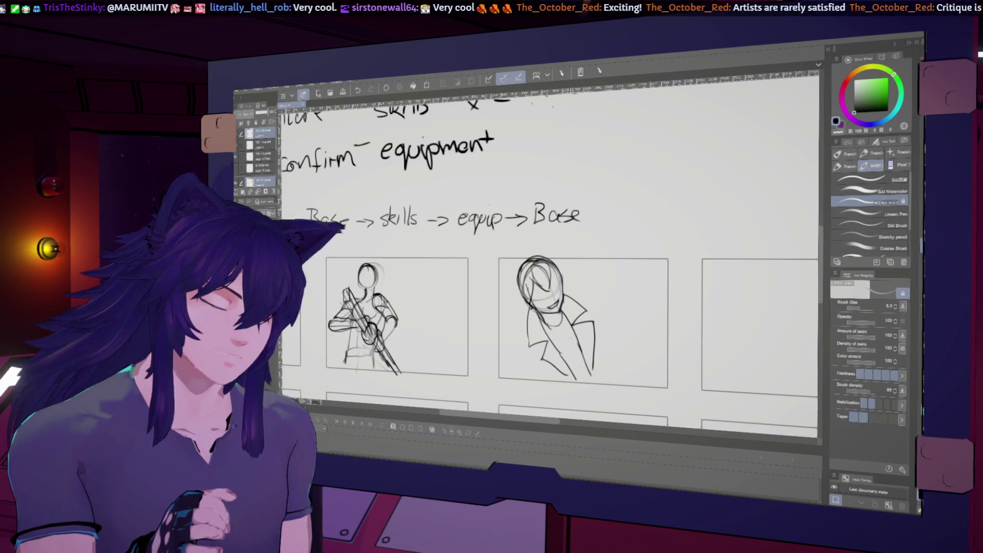
drag(507, 322, 557, 284)
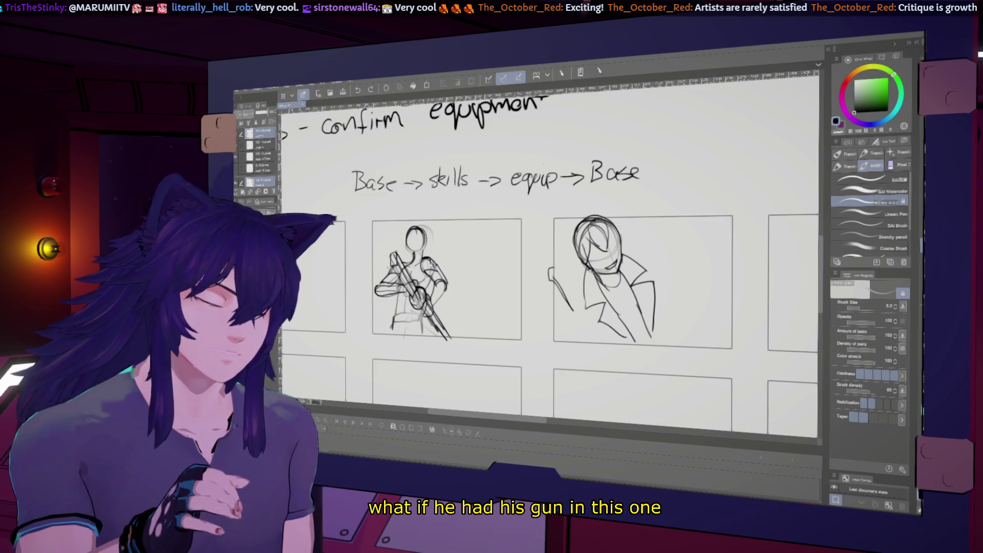
Sketch a raised arm line and jacket edge on the close-up, undoing the long lapel stroke.
drag(547, 279, 568, 298)
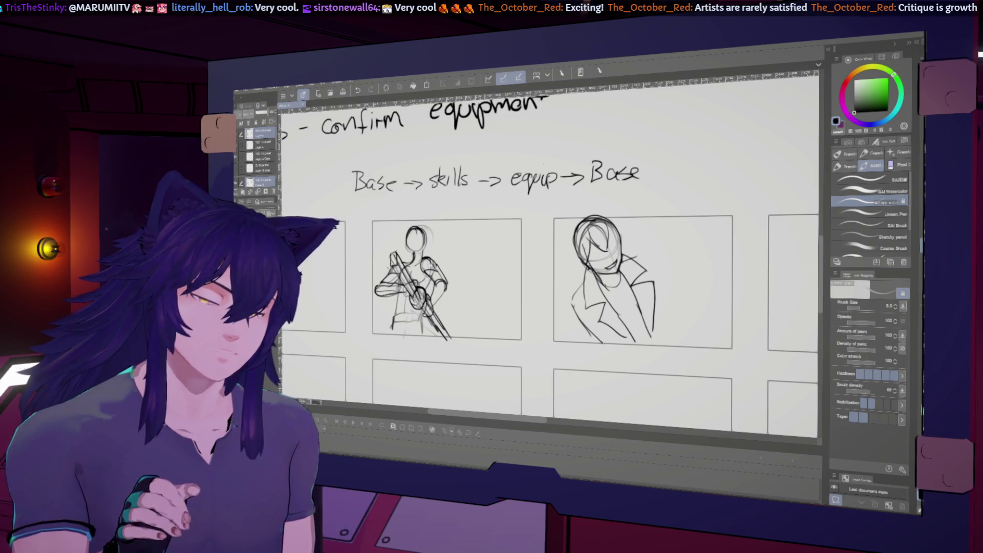
drag(654, 265, 666, 335)
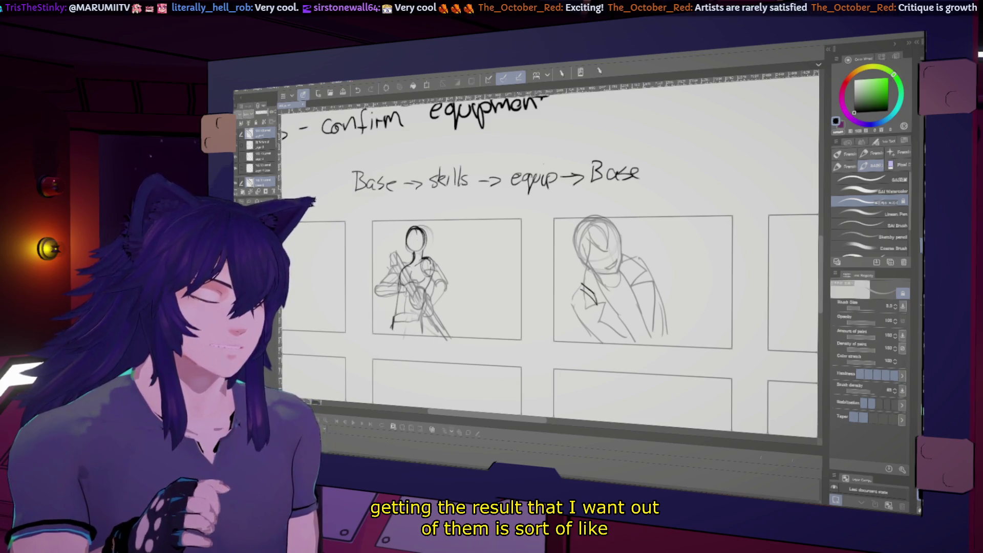
drag(581, 287, 593, 306)
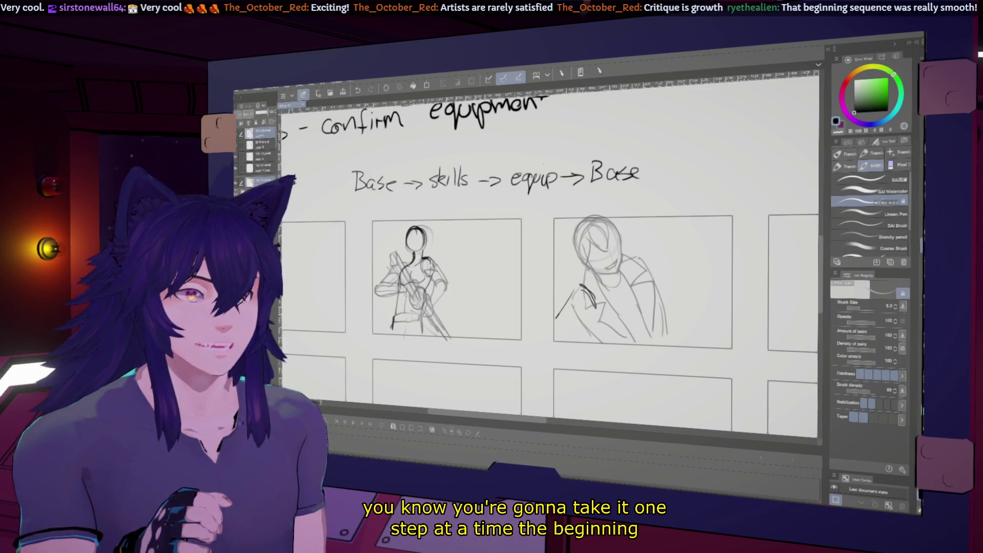
key(ctrl+z)
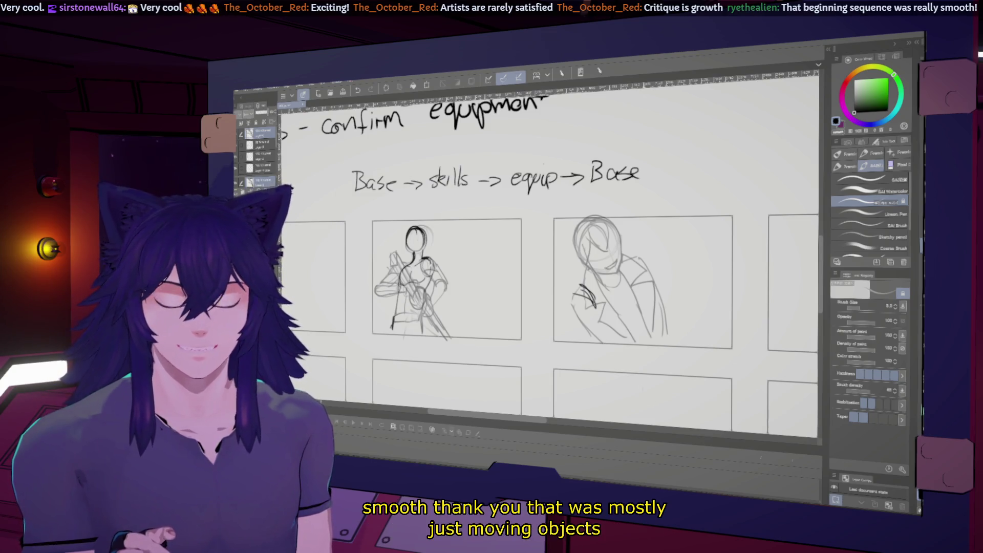
Rough in the raised hand, hair strands on both sides of the head and a pointed cat ear.
drag(593, 331, 605, 342)
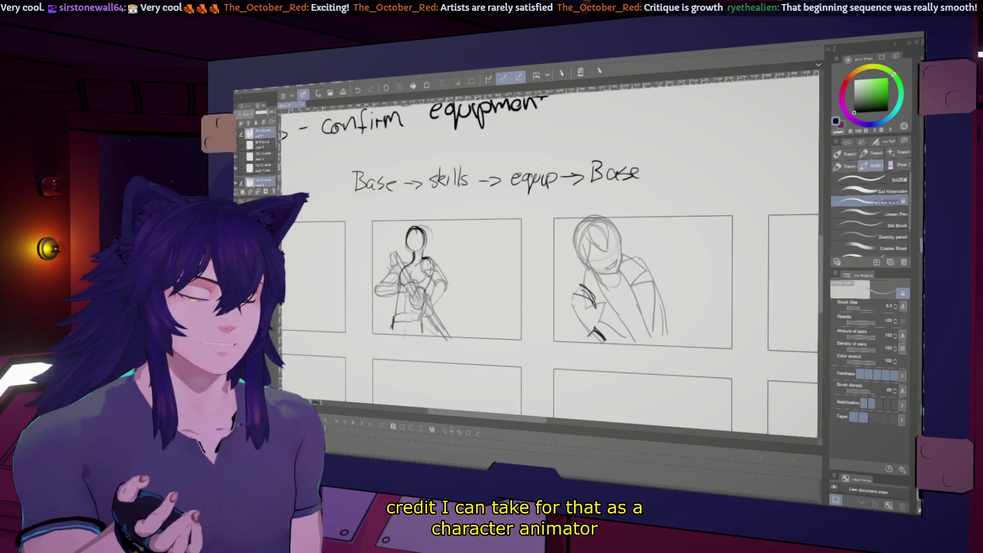
drag(599, 221, 628, 249)
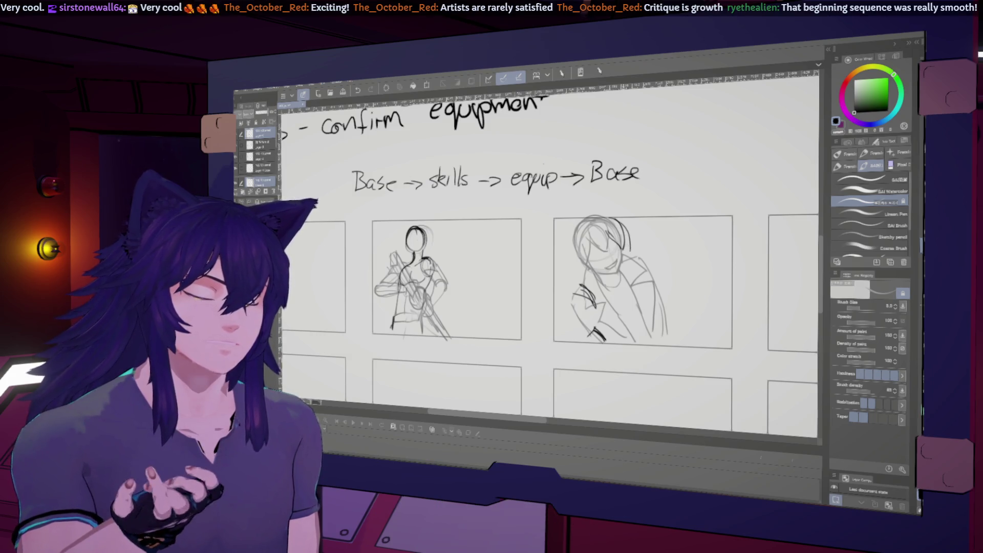
drag(570, 233, 573, 270)
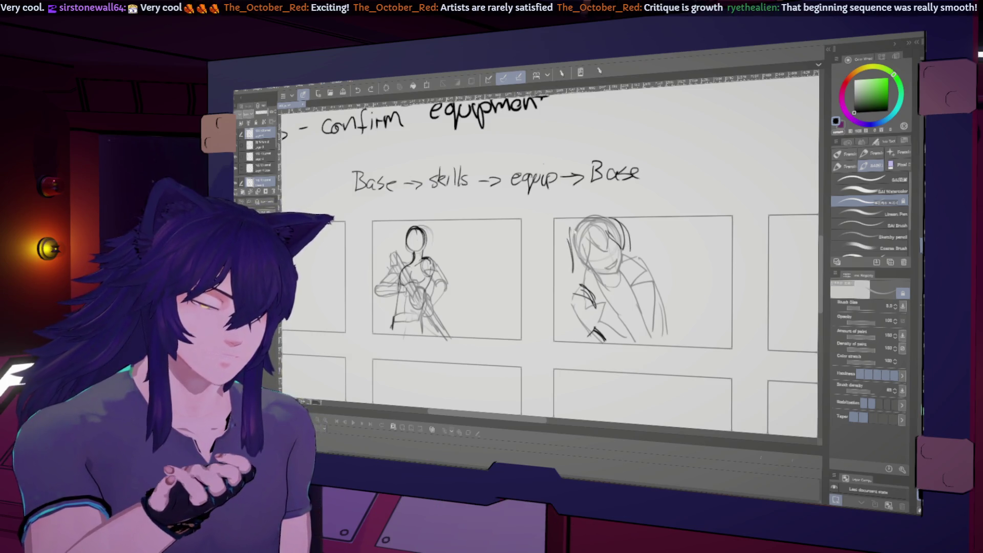
drag(587, 218, 607, 219)
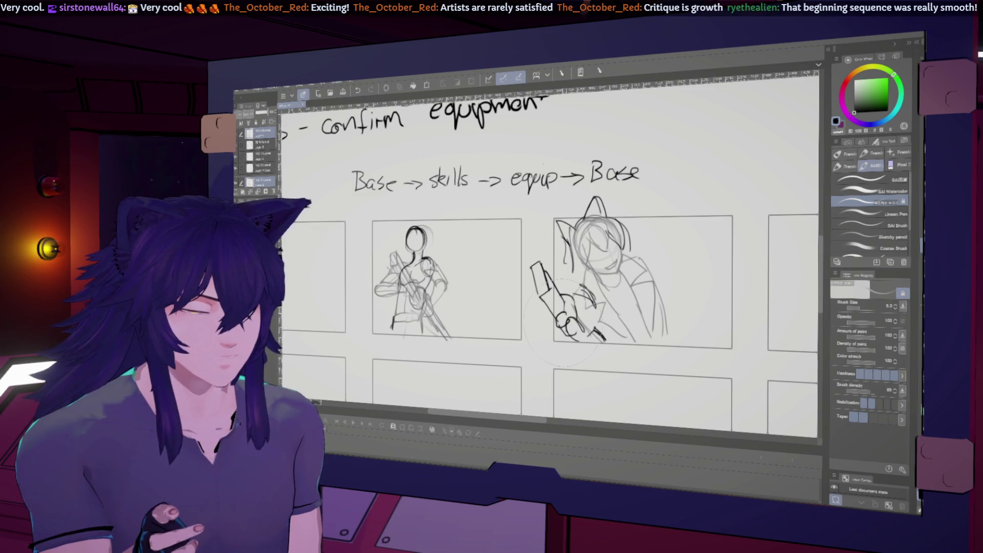
key(ctrl+z)
key(ctrl+z)
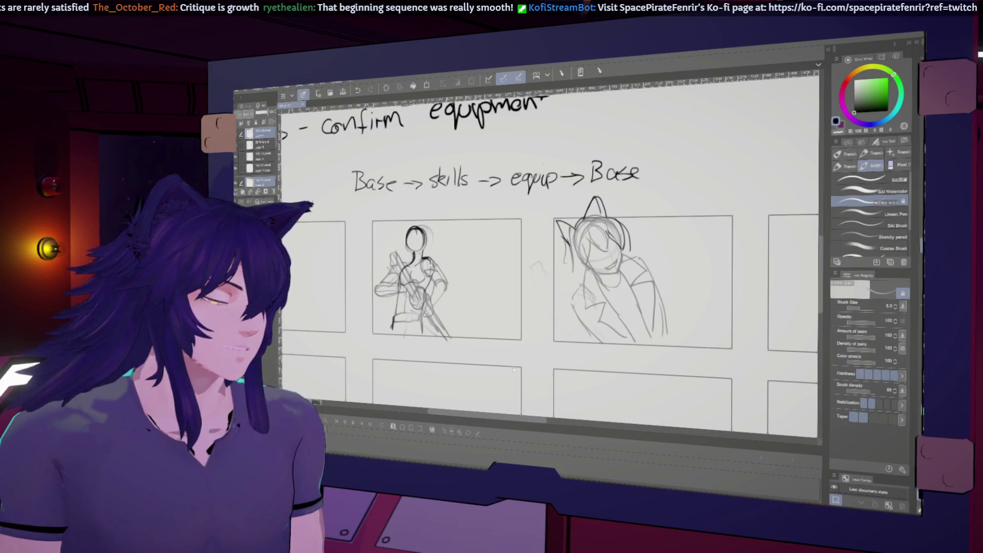
drag(538, 269, 622, 277)
drag(538, 269, 449, 303)
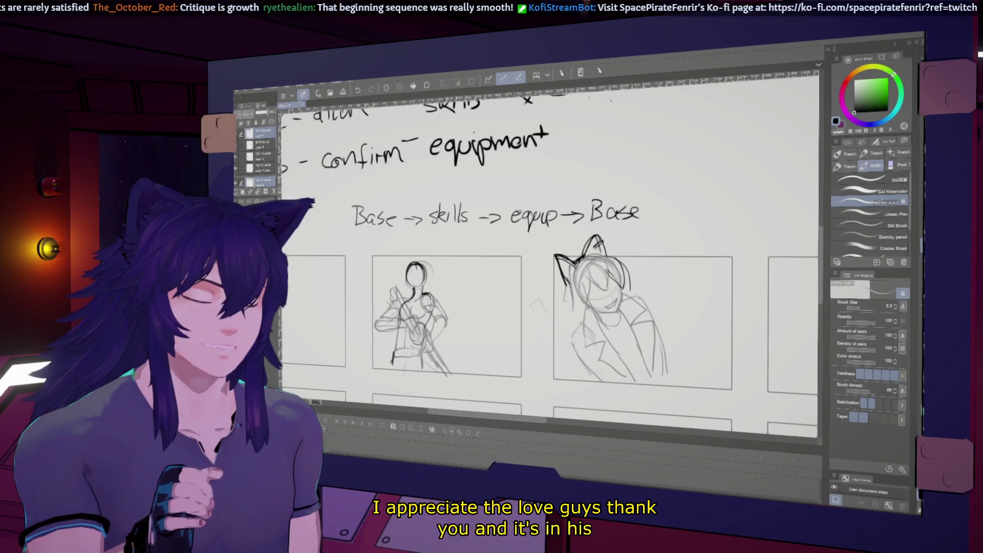
drag(538, 269, 532, 271)
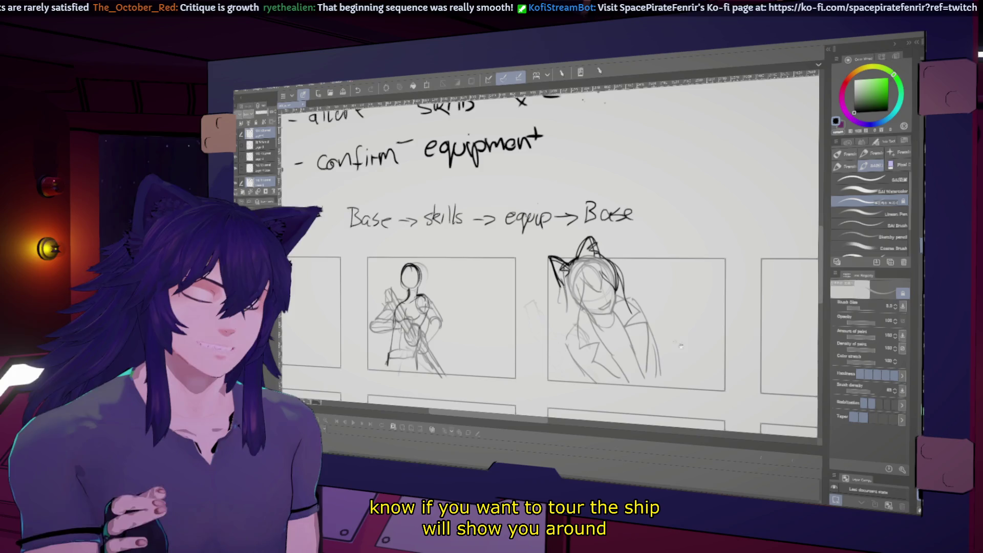
drag(679, 345, 654, 353)
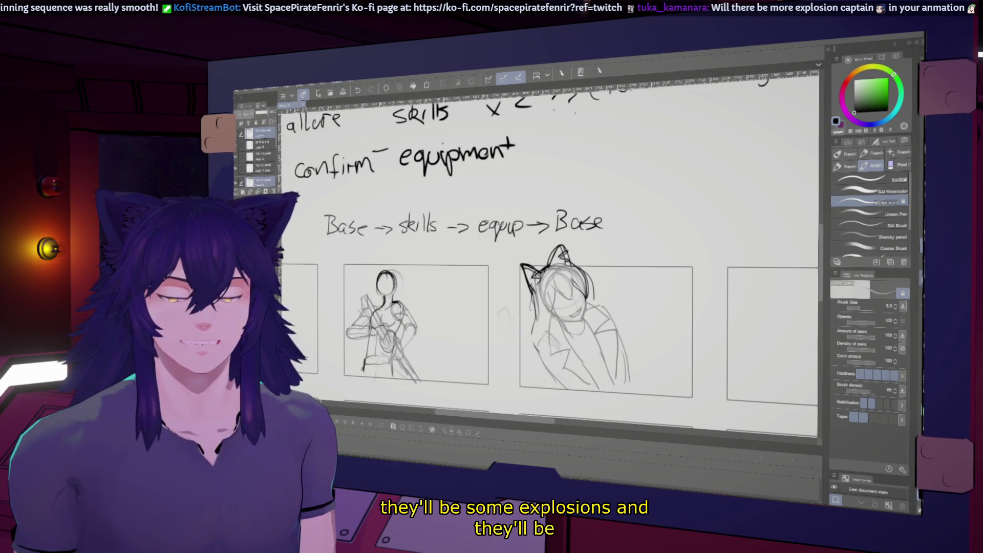
Lasso the cat-eared head, free-transform it into place, deselect and return to the pencil.
key(m)
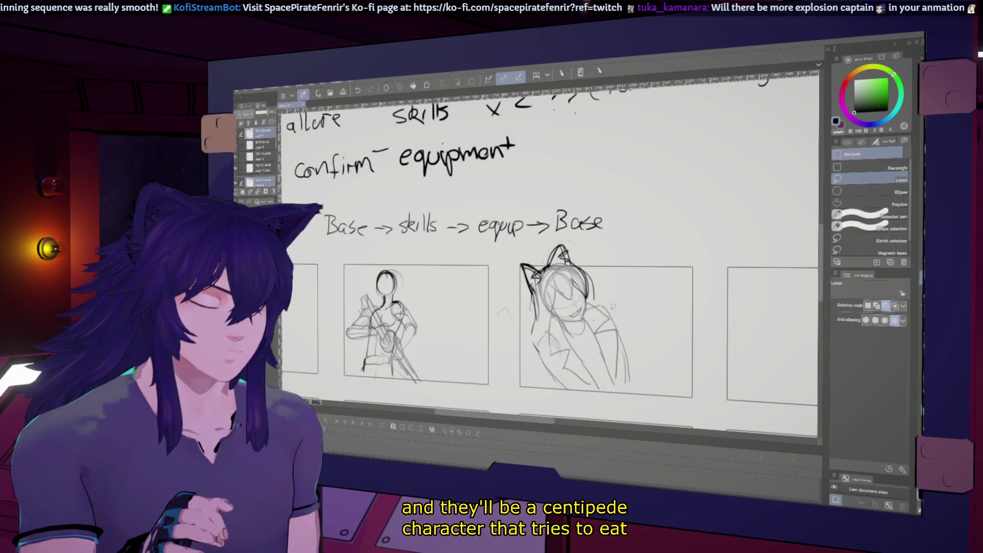
drag(560, 246, 538, 308)
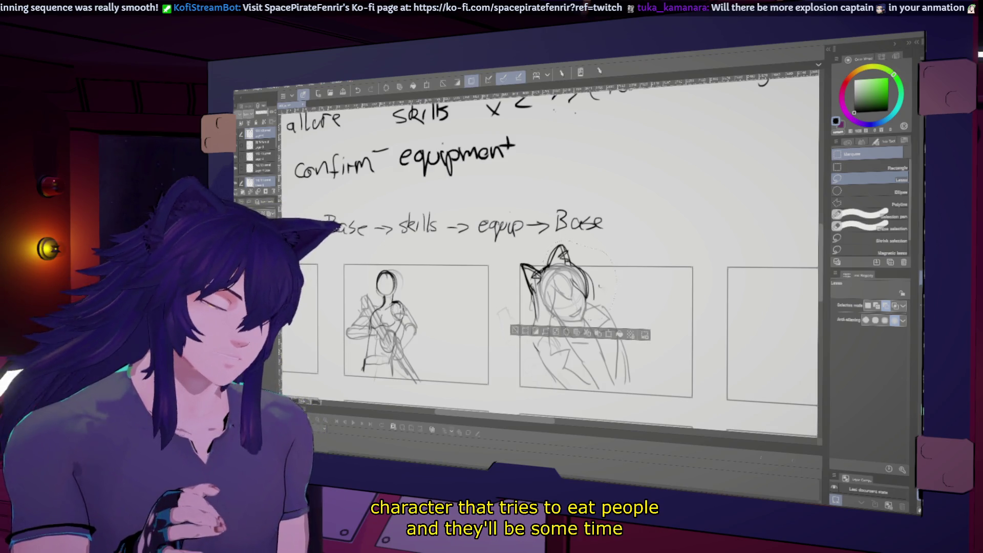
key(ctrl+t)
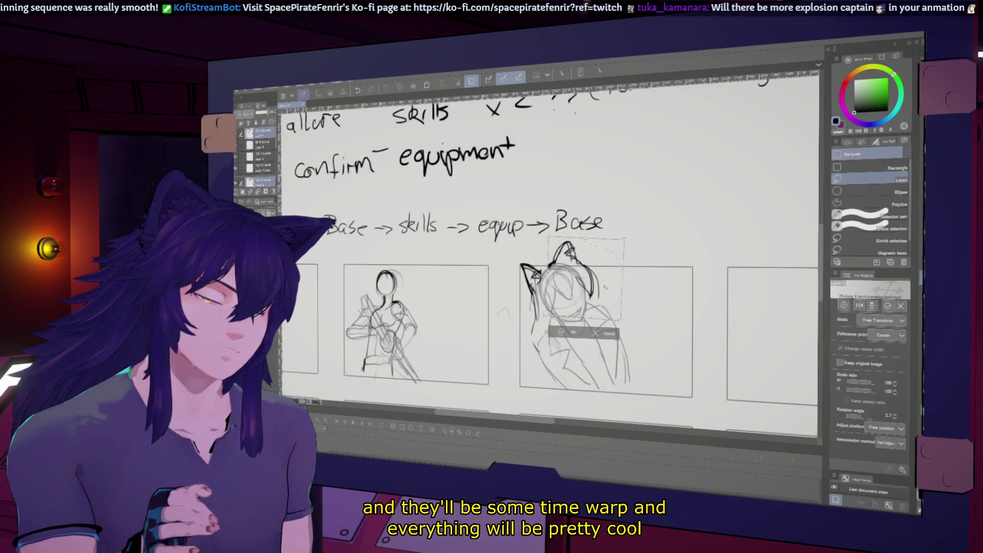
key(Return)
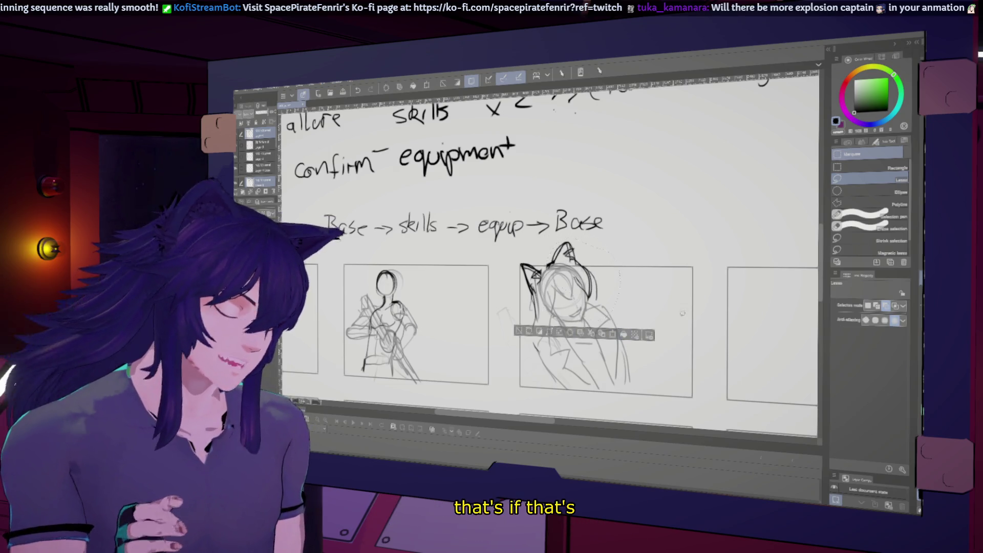
key(ctrl+d)
key(p)
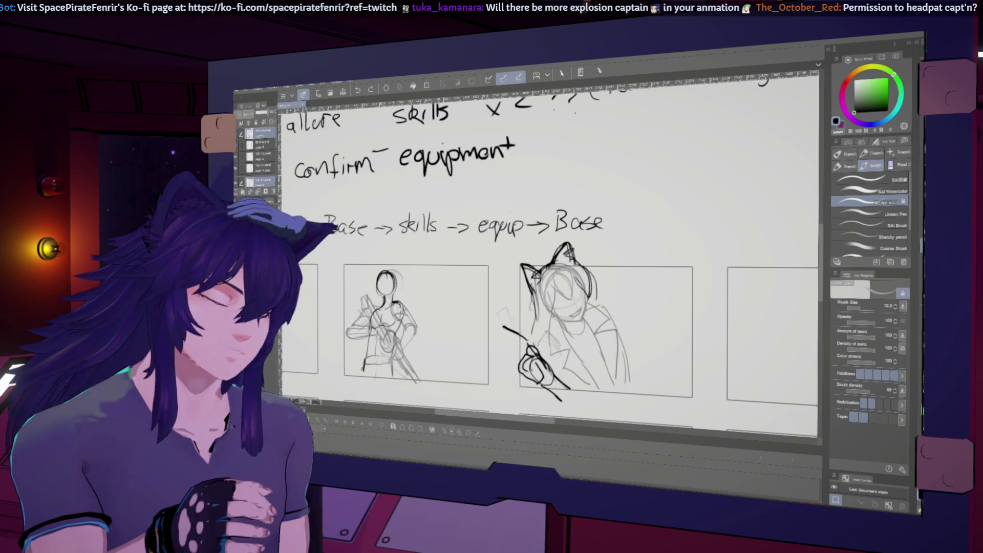
Sketch and refine the weapon in the cat-eared character's hands against a mirrored view, then restore normal orientation.
drag(490, 322, 494, 353)
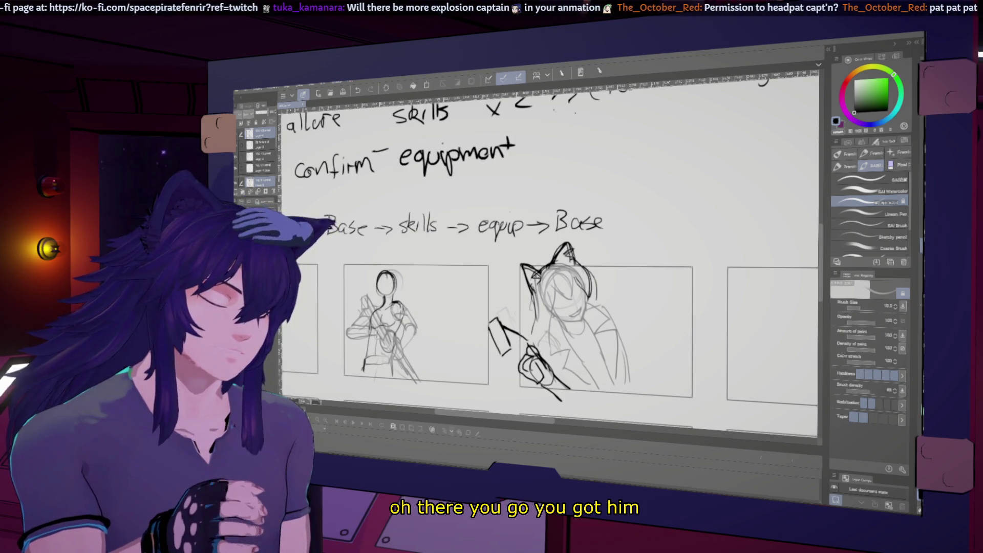
key(h)
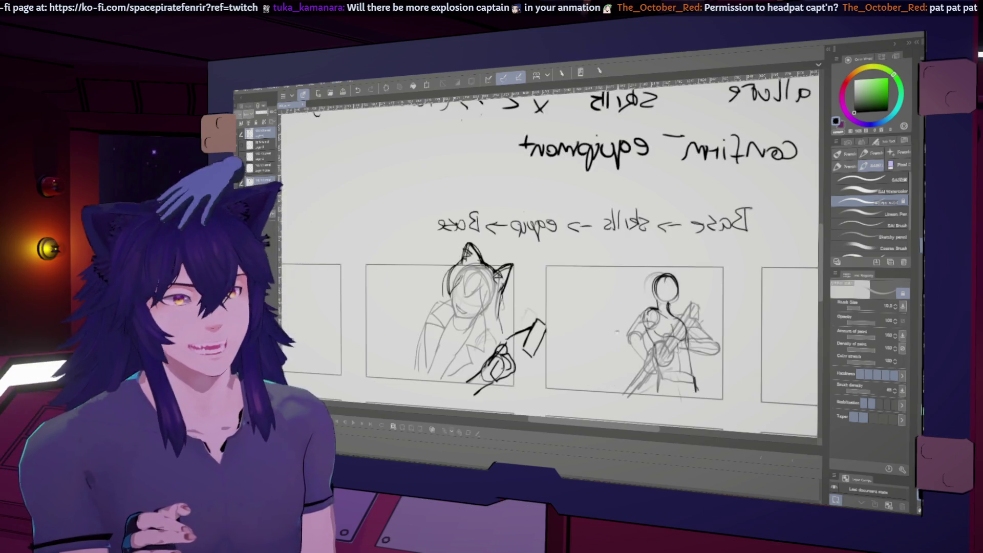
drag(646, 352, 671, 358)
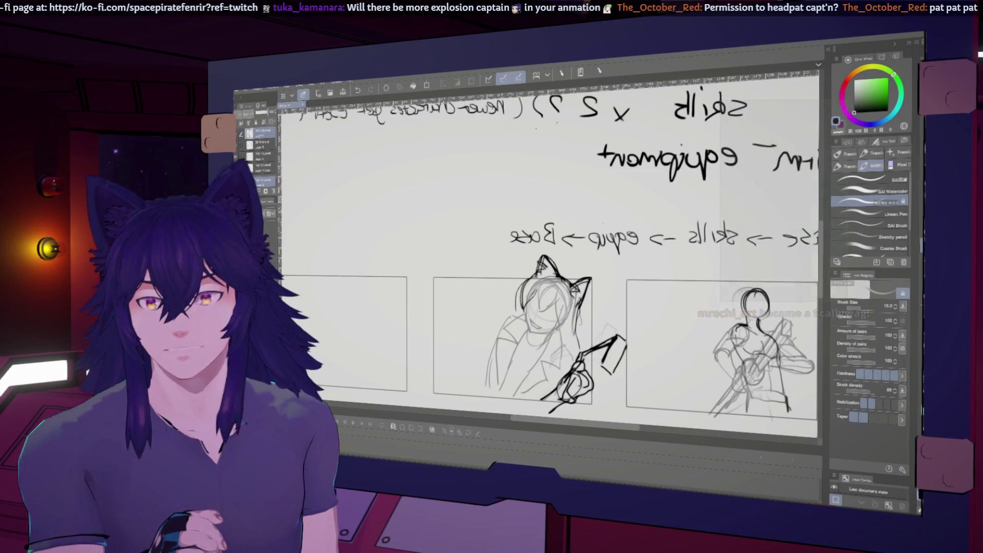
scroll(549, 261, up, 1)
scroll(549, 339, up, 1)
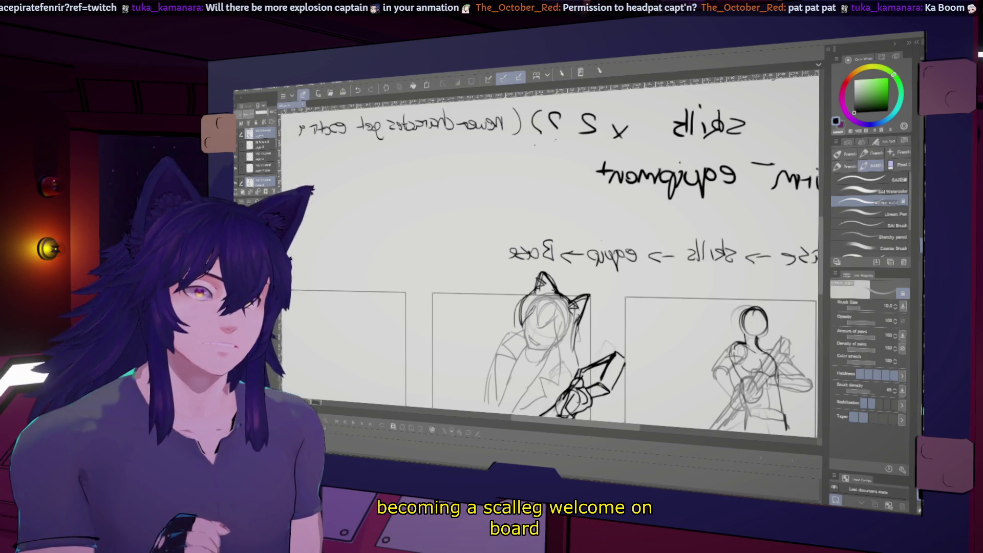
scroll(549, 307, down, 2)
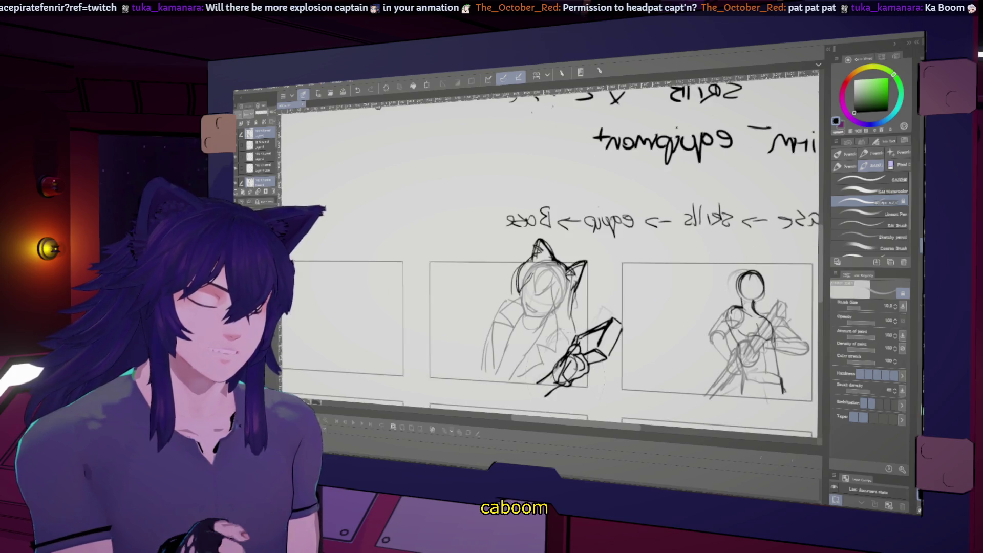
drag(572, 359, 583, 359)
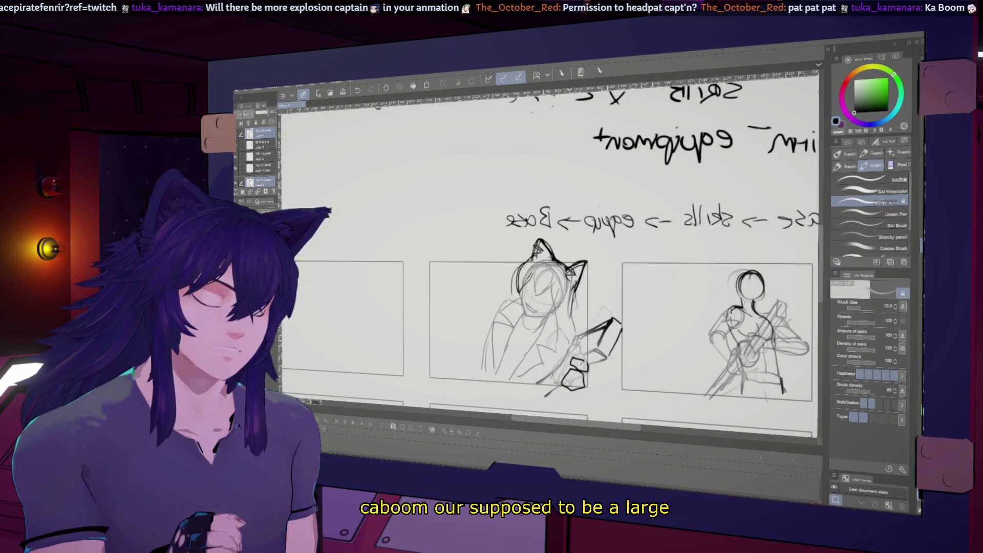
drag(565, 346, 571, 333)
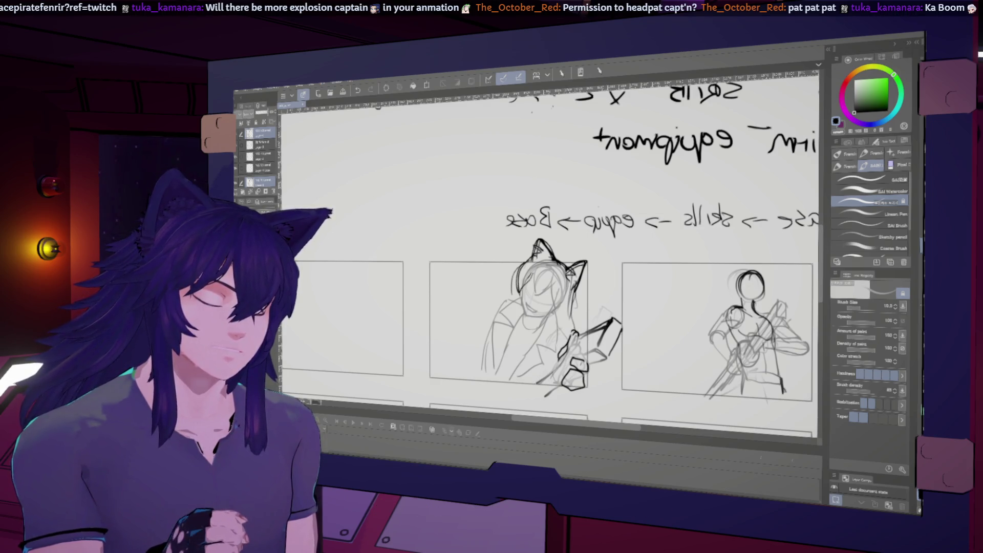
key(h)
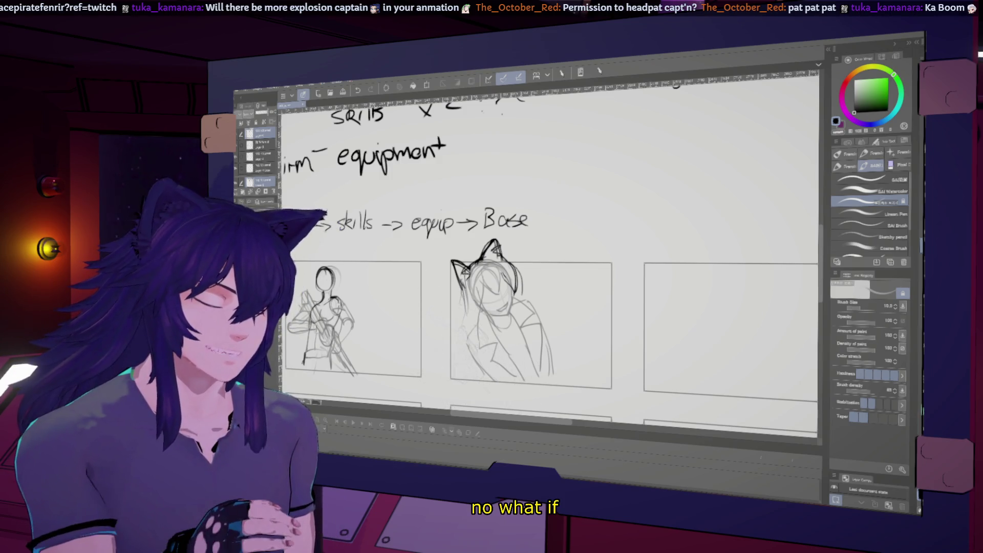
Draw a dark diagonal arm stroke across the jacket, briefly trying Liquify before returning to the brush.
drag(516, 372, 542, 360)
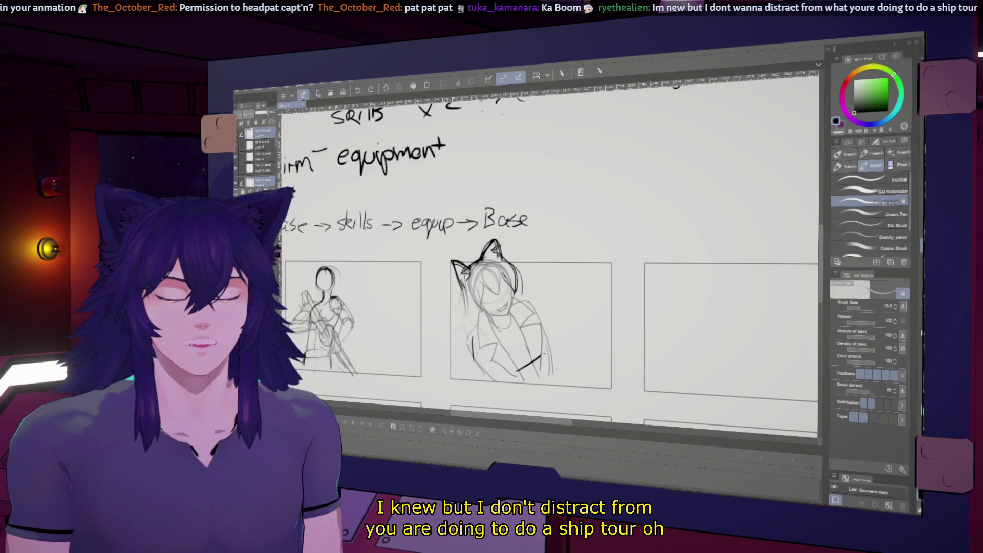
key(j)
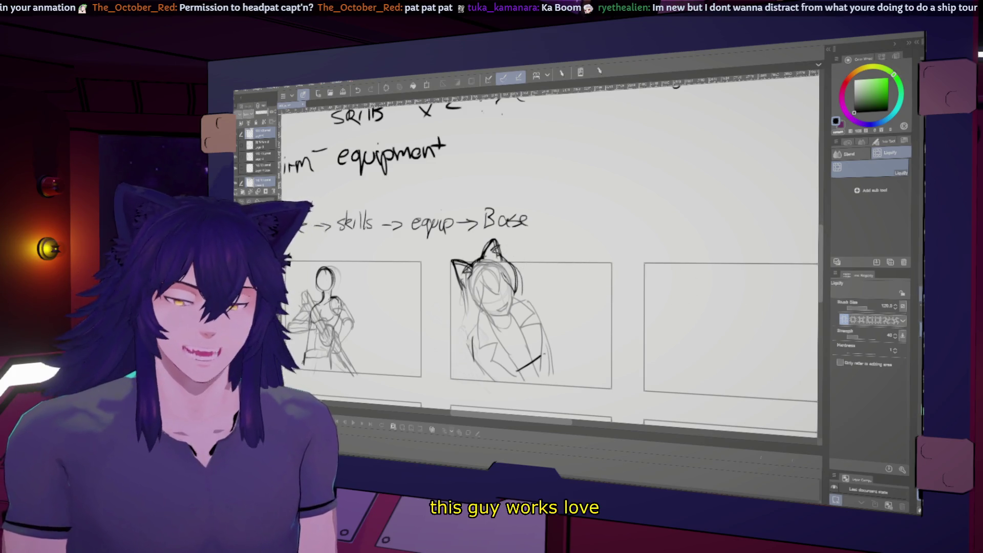
key(b)
scroll(593, 327, down, 2)
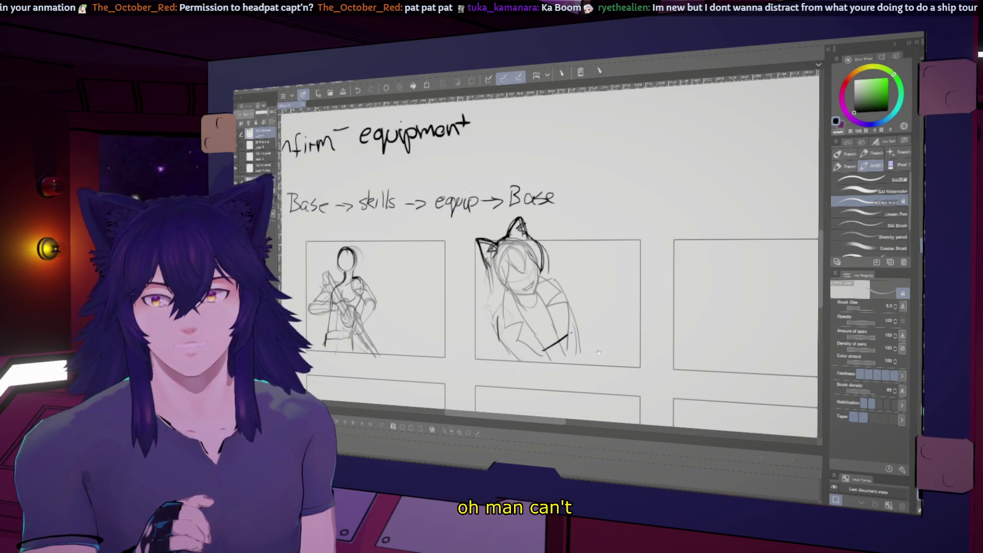
Extend the arm down the jacket and rough in the raised hand and long blade, undoing the dark weapon strokes.
drag(598, 351, 637, 335)
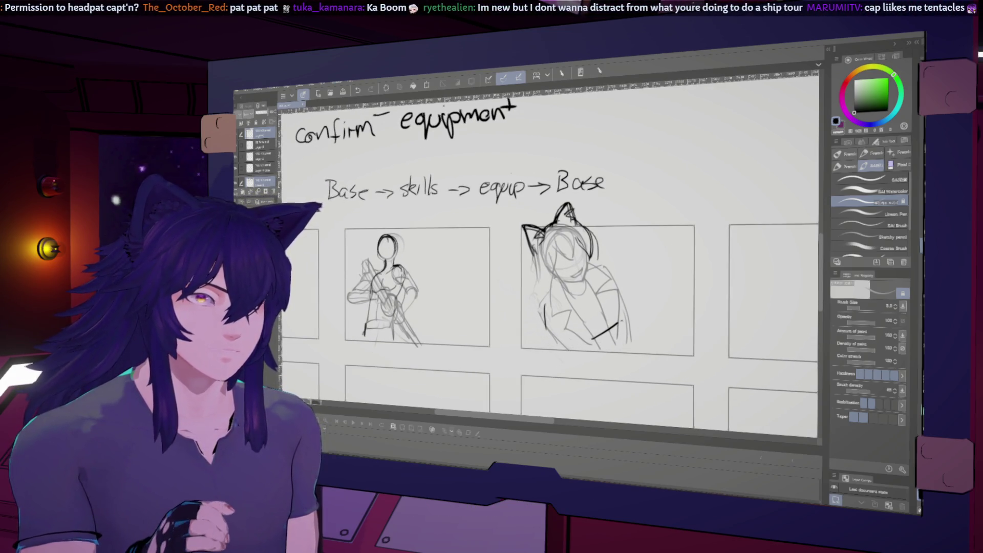
drag(544, 306, 565, 355)
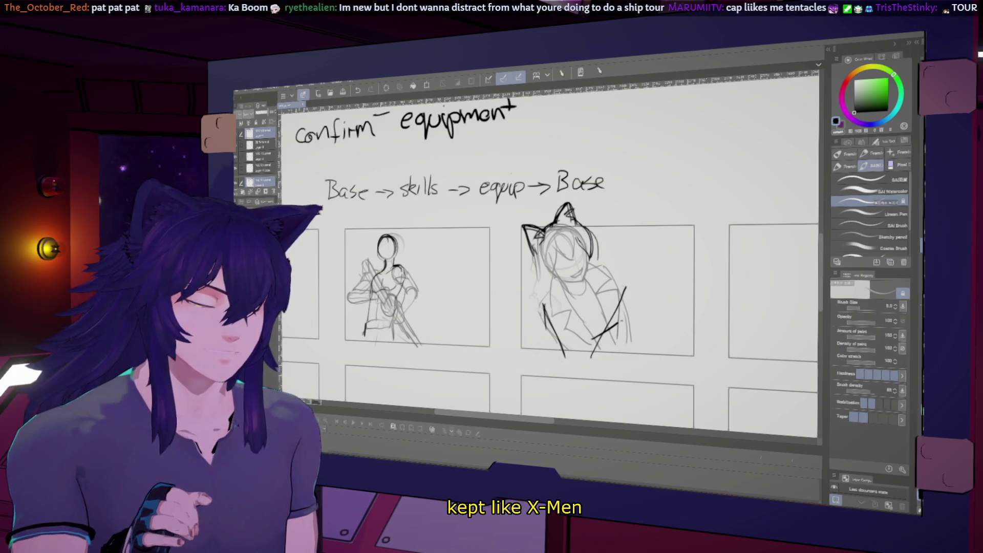
mouse_move(629, 266)
mouse_down()
mouse_move(642, 305)
mouse_move(625, 300)
mouse_up()
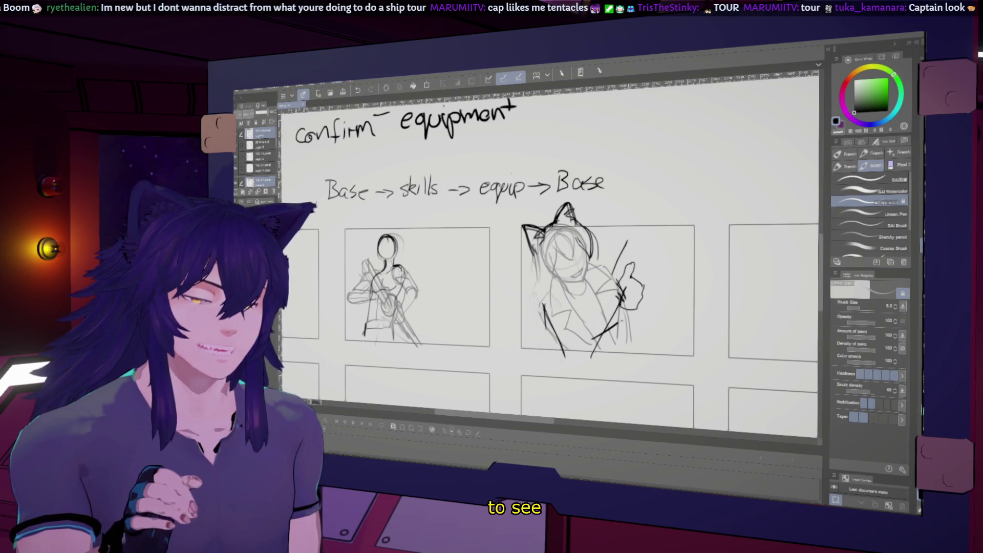
drag(631, 231, 624, 295)
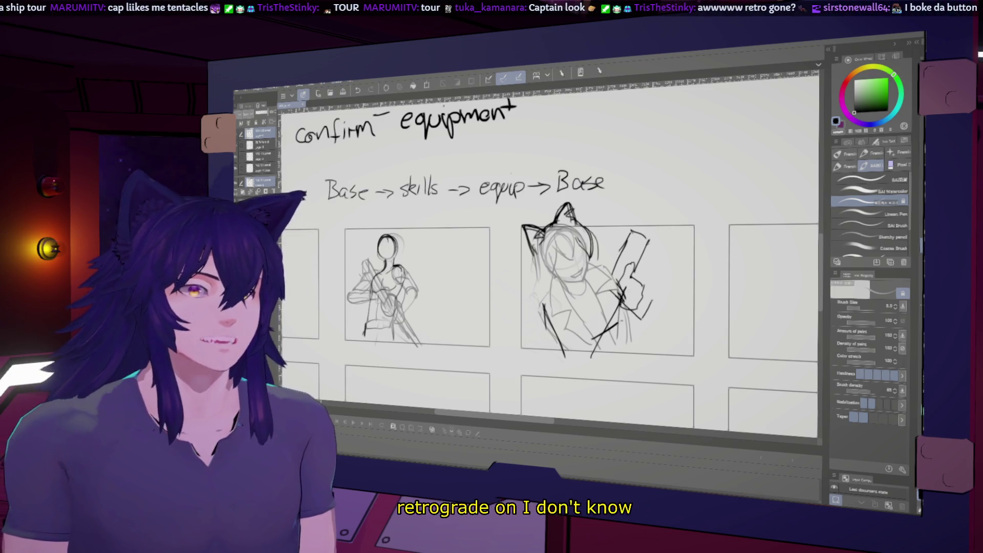
drag(636, 273, 651, 302)
key(ctrl+z)
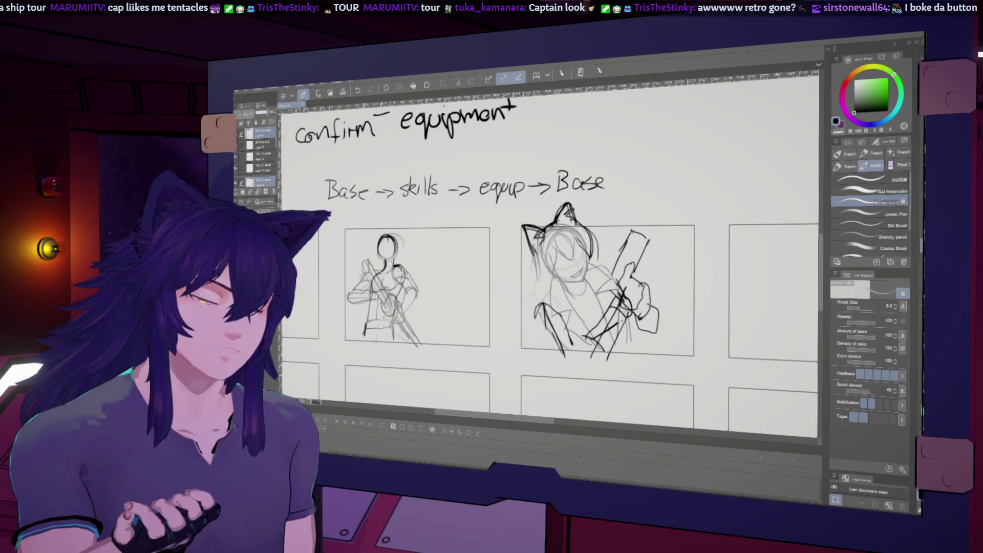
scroll(549, 254, up, 1)
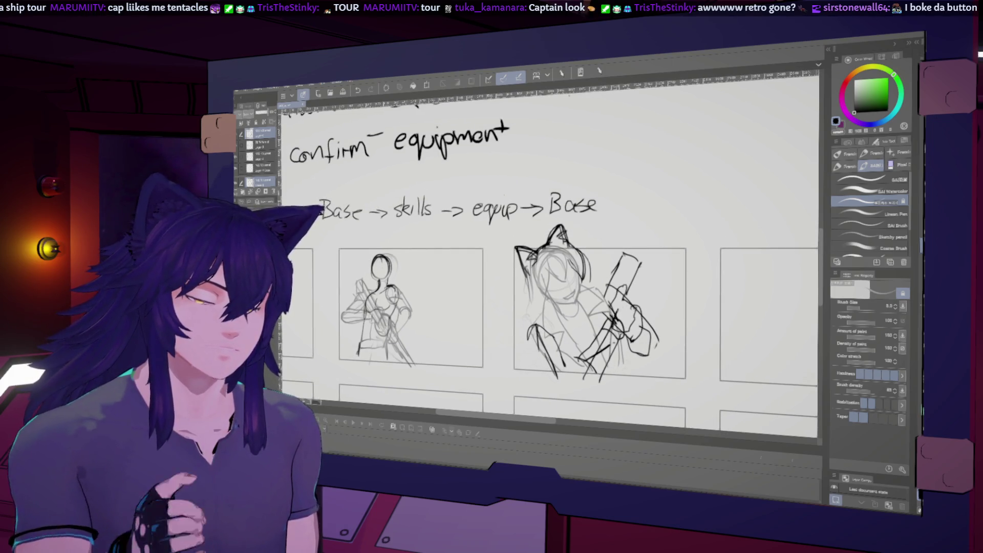
key(ctrl+z)
key(ctrl+z)
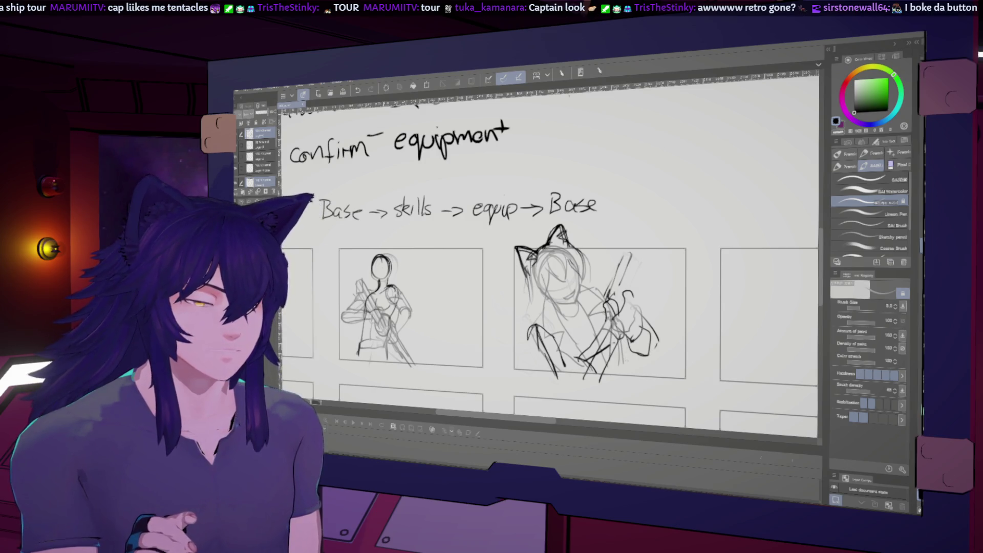
scroll(550, 253, right, 1)
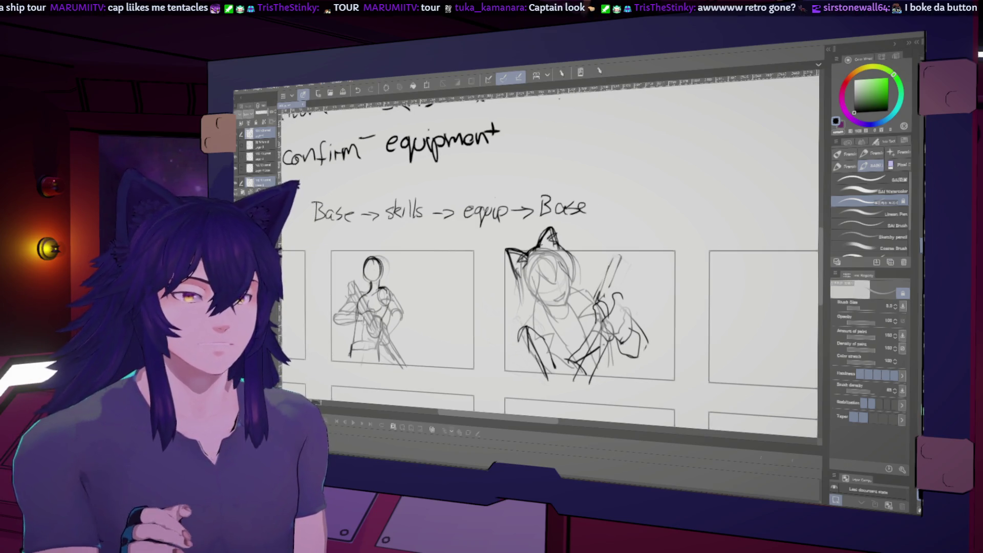
scroll(550, 292, down, 2)
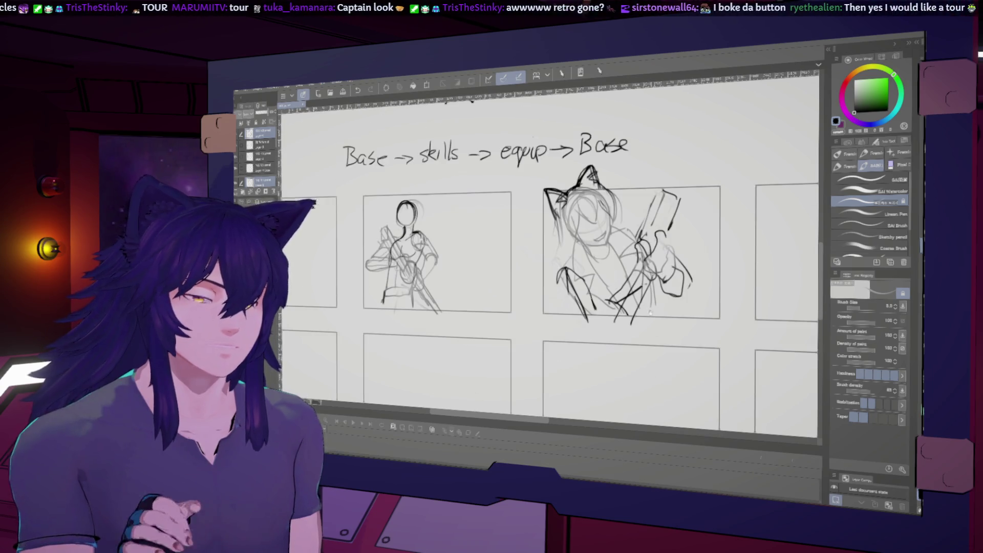